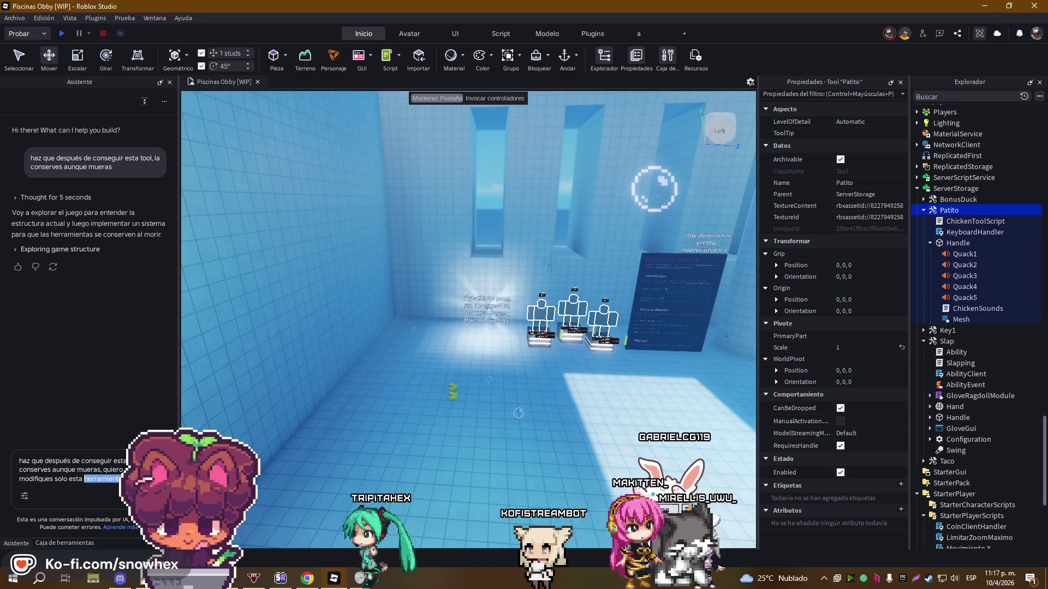
Add a comma after 'herramienta' in the Patito request and send it to the assistant
{"action": "key", "text": "End"}
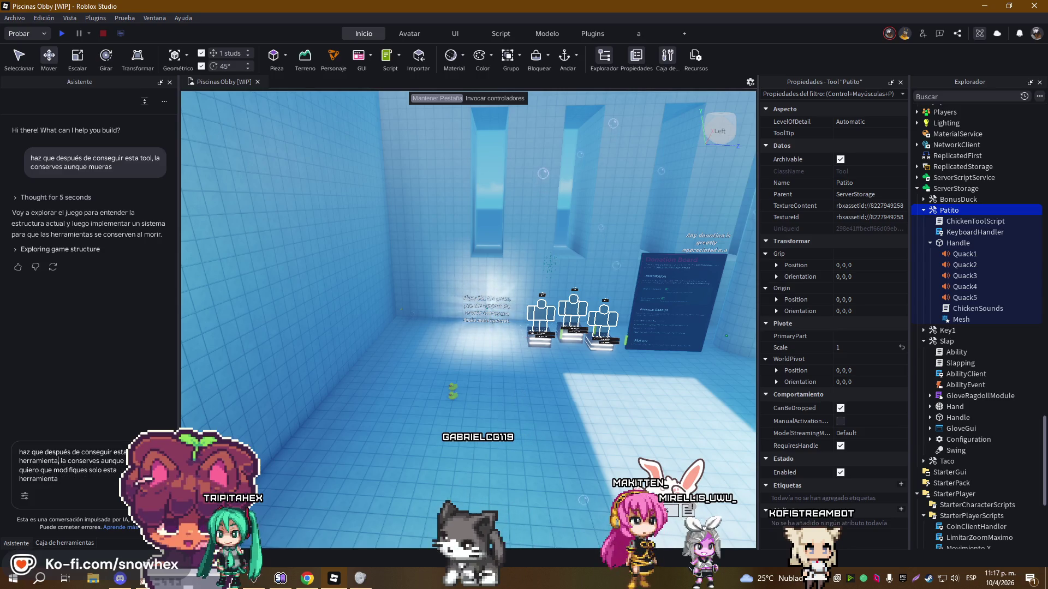
{"action": "type", "text": ","}
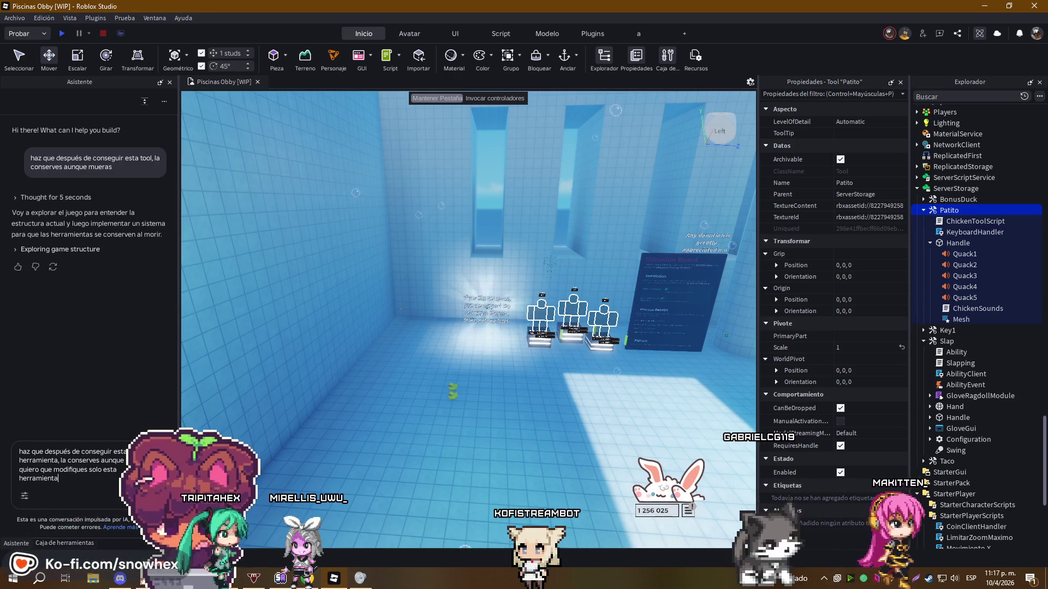
{"action": "key", "text": "Return"}
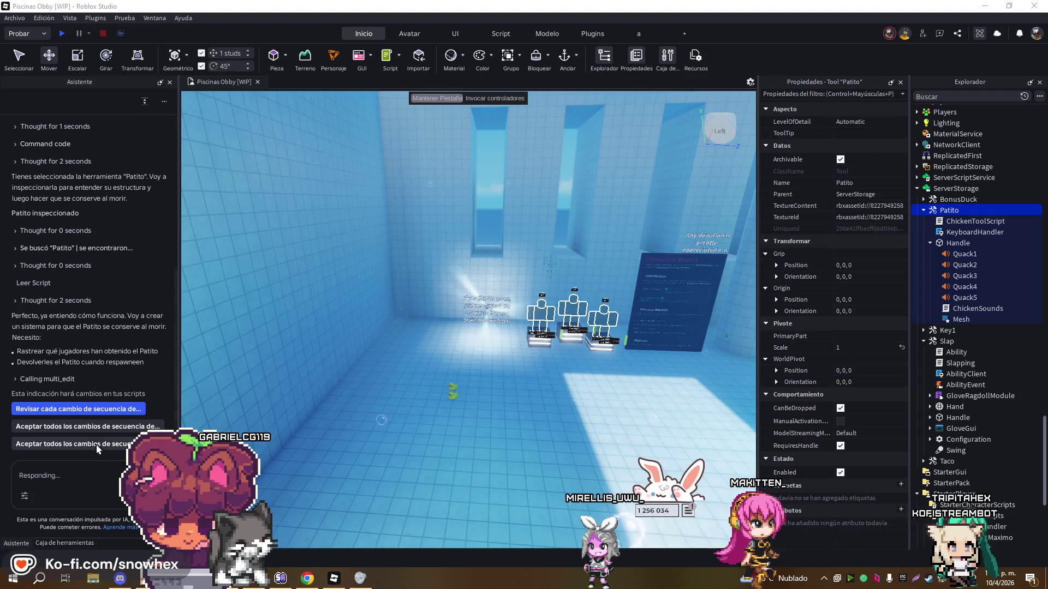
Scroll up through the assistant's reply to review its proposed multi_edit script changes
{"action": "scroll", "coordinate": [74, 344], "scroll_direction": "up", "scroll_amount": 3}
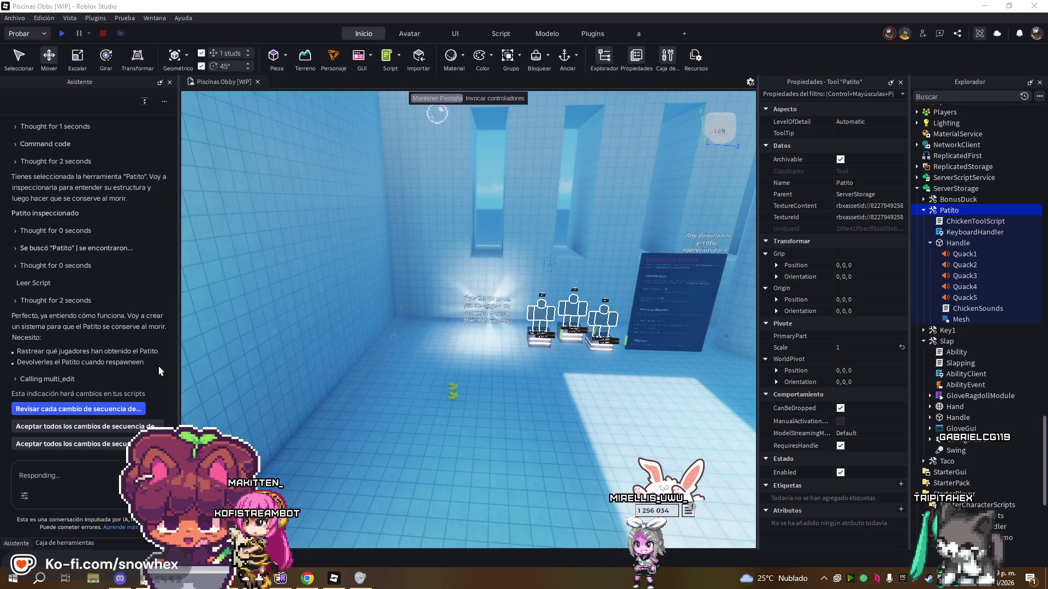
Accept all of the assistant's changes and fly the camera to the Almond Water bottle
{"action": "left_click", "coordinate": [159, 426]}
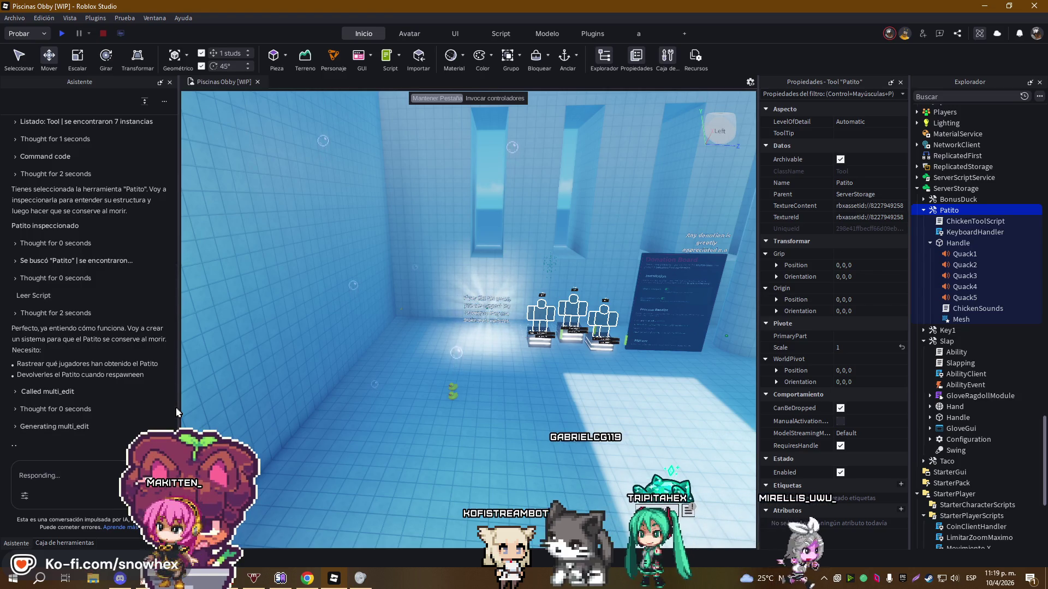
{"action": "key", "text": "w"}
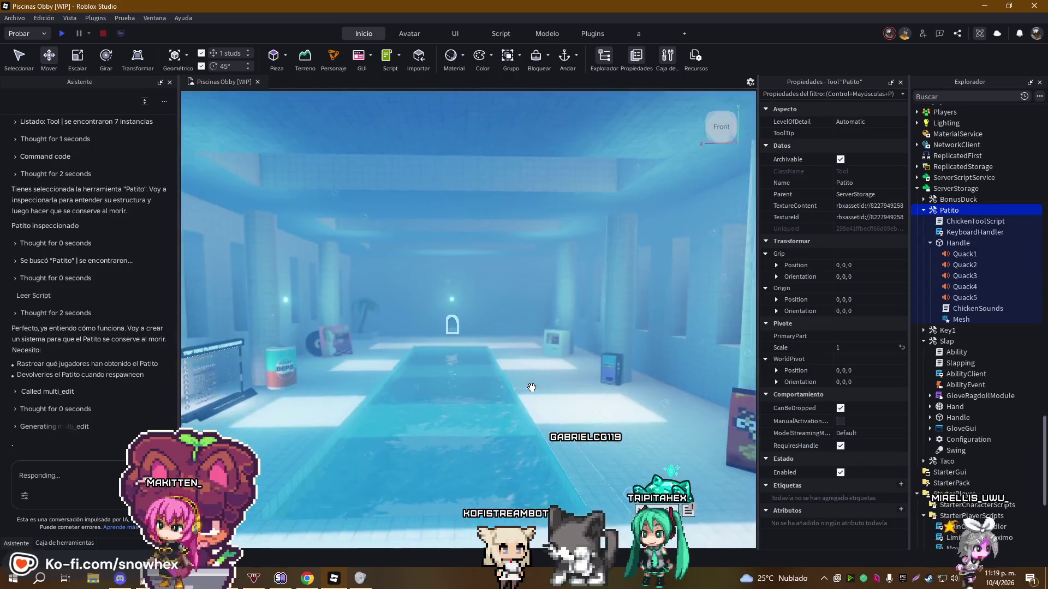
{"action": "key", "text": "w"}
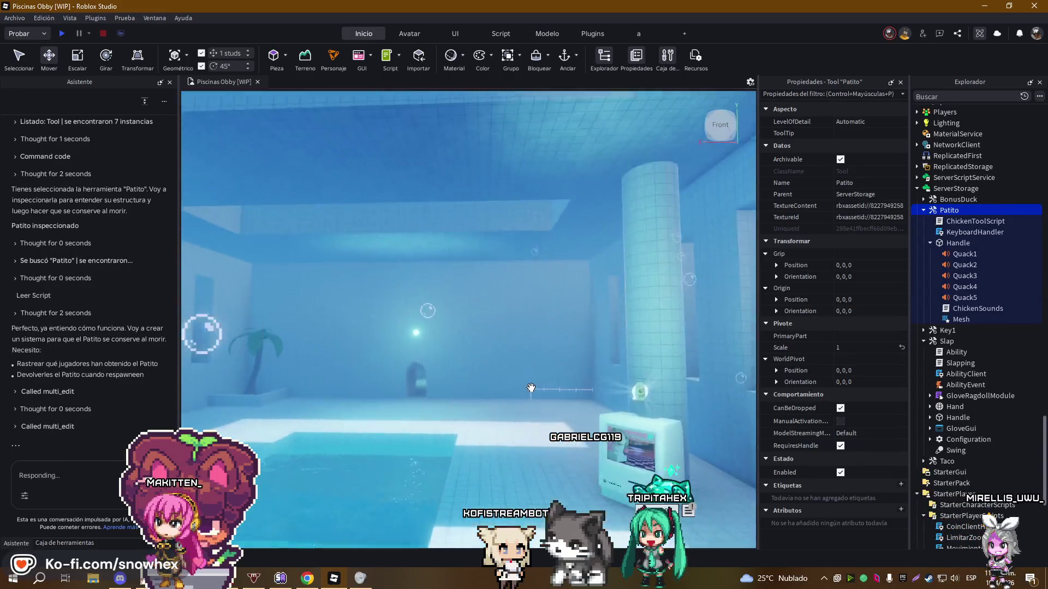
{"action": "key", "text": "d"}
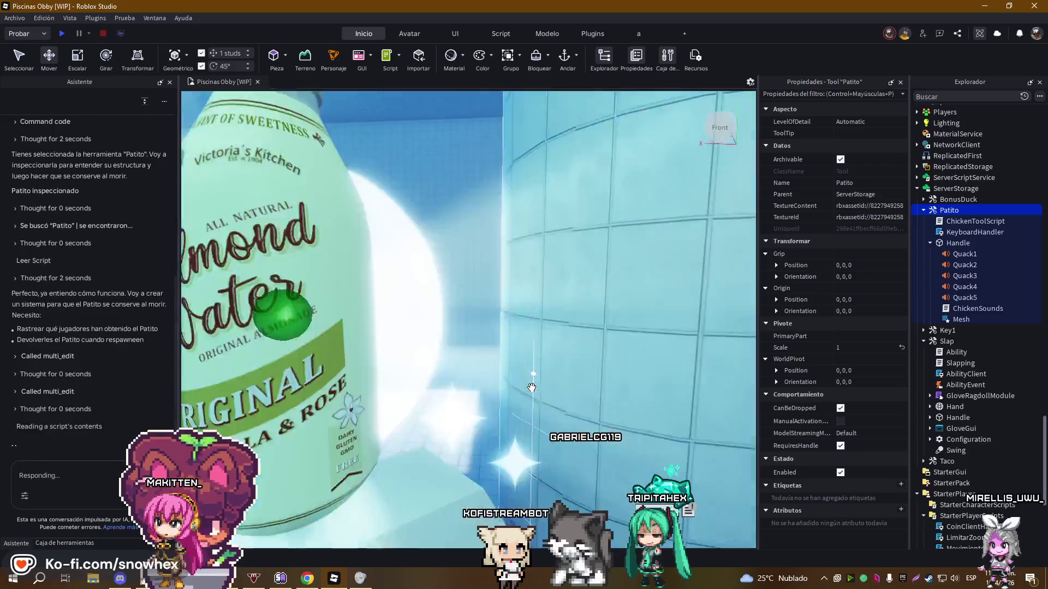
{"action": "key", "text": "a"}
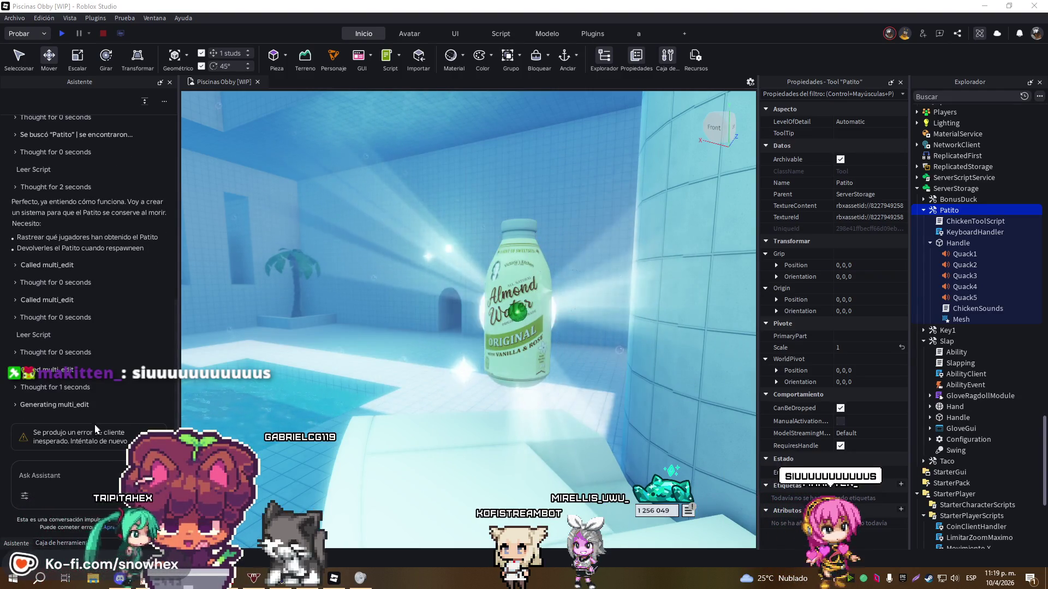
Copy the earlier keep-the-Patito request back into the Ask Assistant box and resend it
{"action": "left_click", "coordinate": [113, 474]}
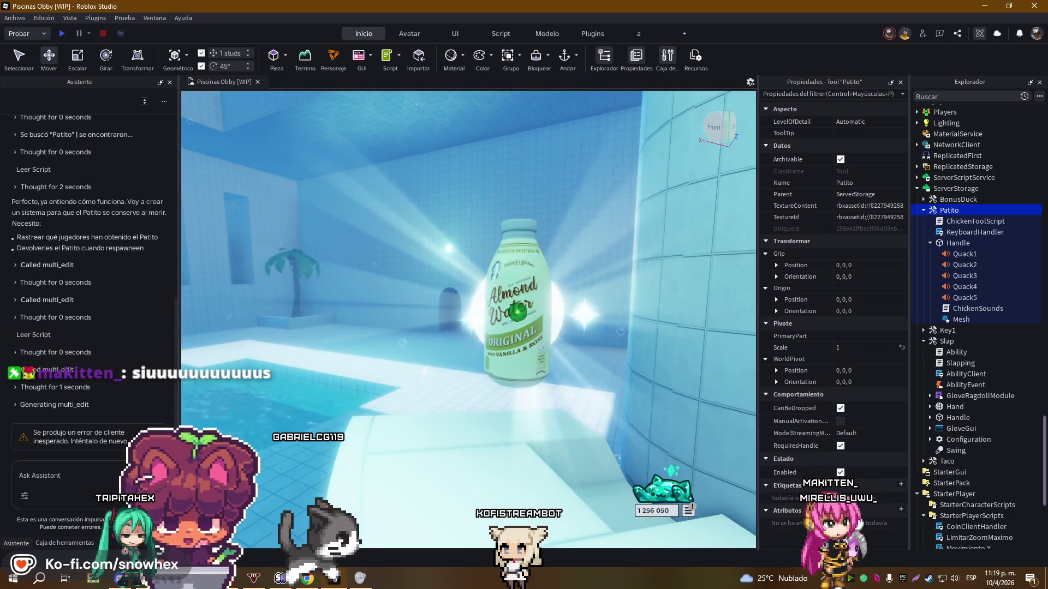
{"action": "scroll", "coordinate": [83, 258], "scroll_direction": "up", "scroll_amount": 6}
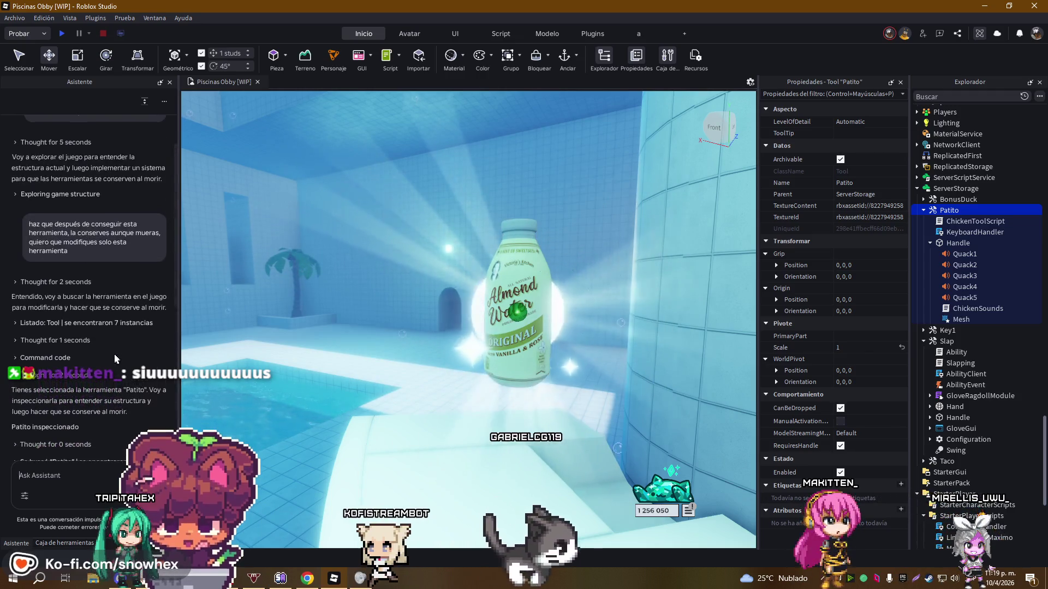
{"action": "triple_click", "coordinate": [31, 231]}
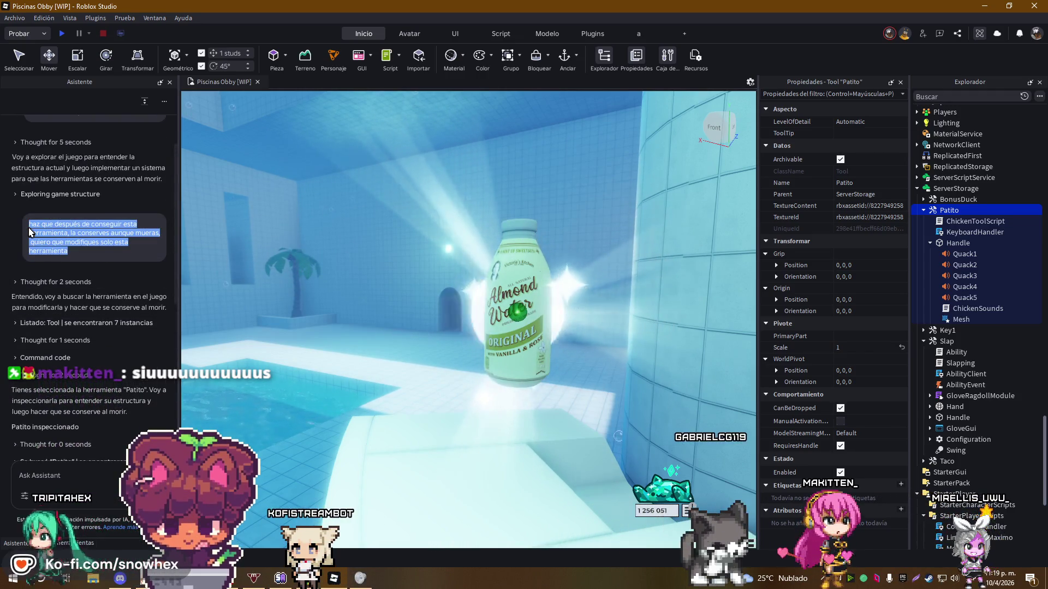
{"action": "scroll", "coordinate": [73, 327], "scroll_direction": "down", "scroll_amount": 10}
{"action": "left_click", "coordinate": [94, 475]}
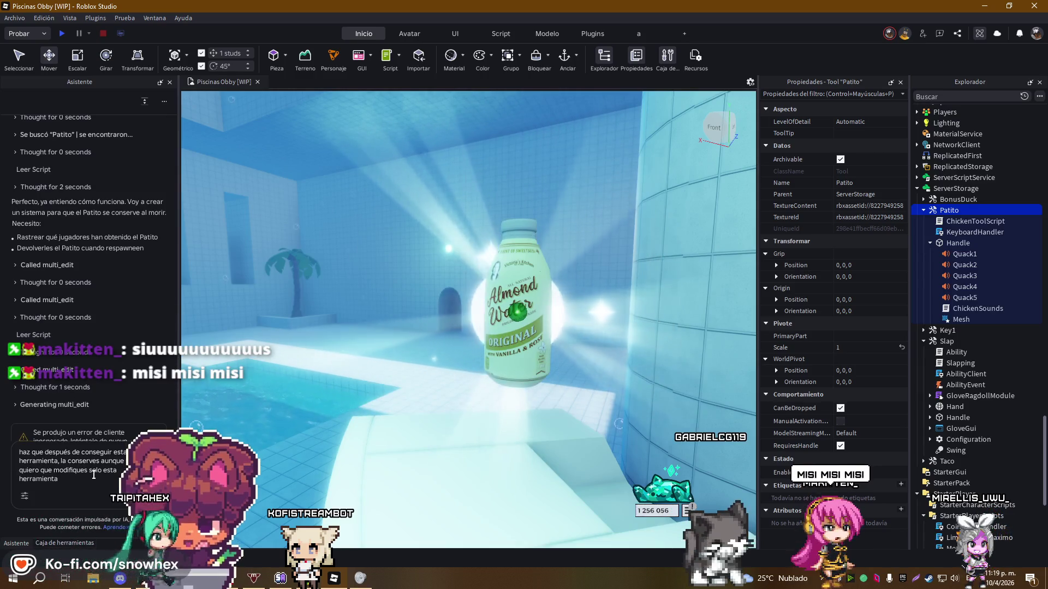
{"action": "key", "text": "Return"}
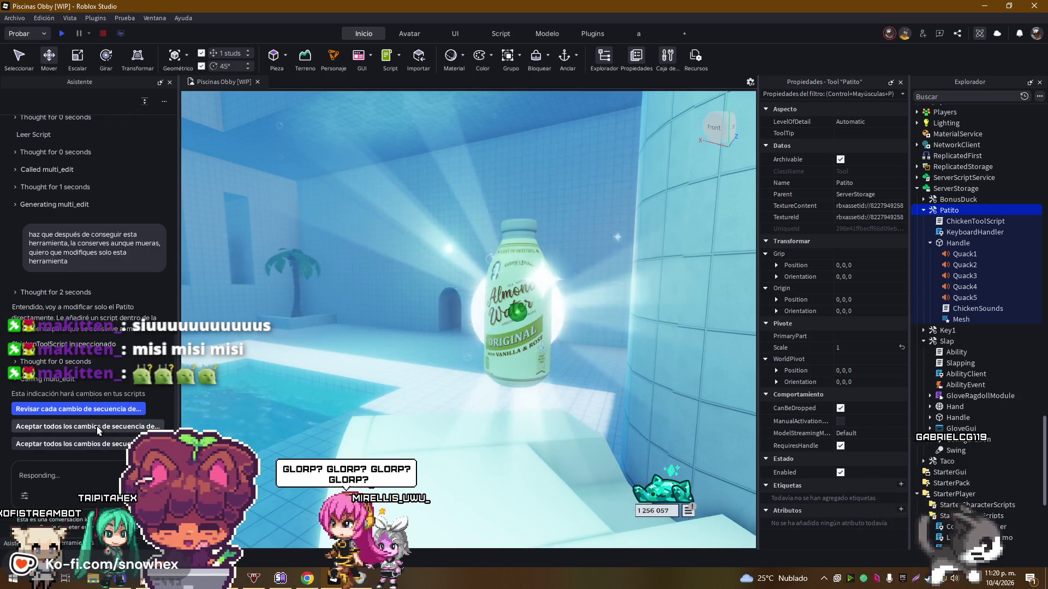
Accept all changes so ChickenToolScript is edited and PatitoPersistence is added
{"action": "left_click", "coordinate": [120, 443]}
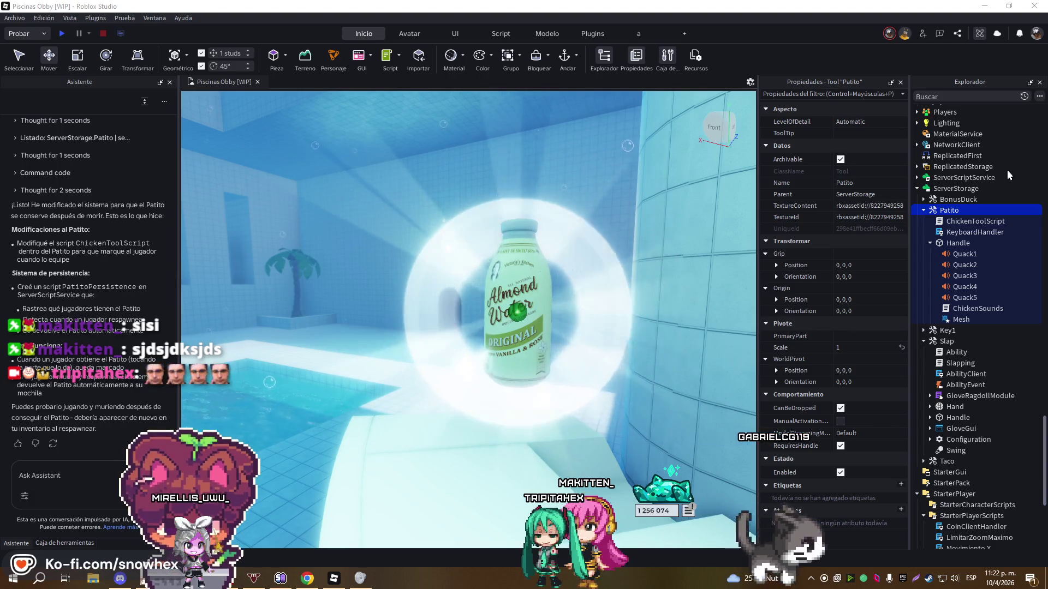
Launch a play-test of Obby Poolrooms with the PatitoPersistence script in place
{"action": "left_click", "coordinate": [97, 469]}
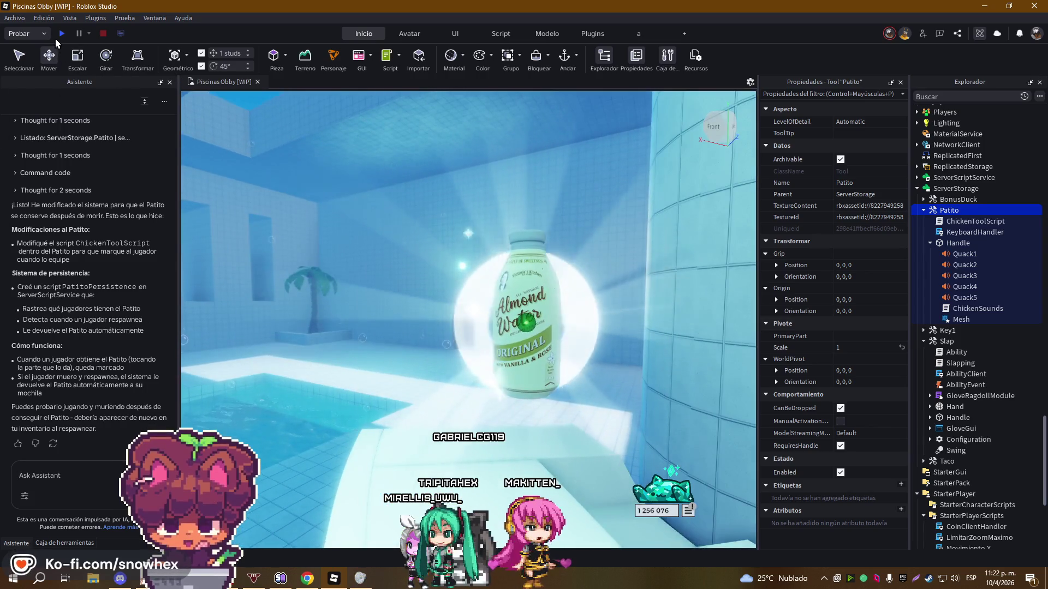
{"action": "left_click", "coordinate": [58, 38]}
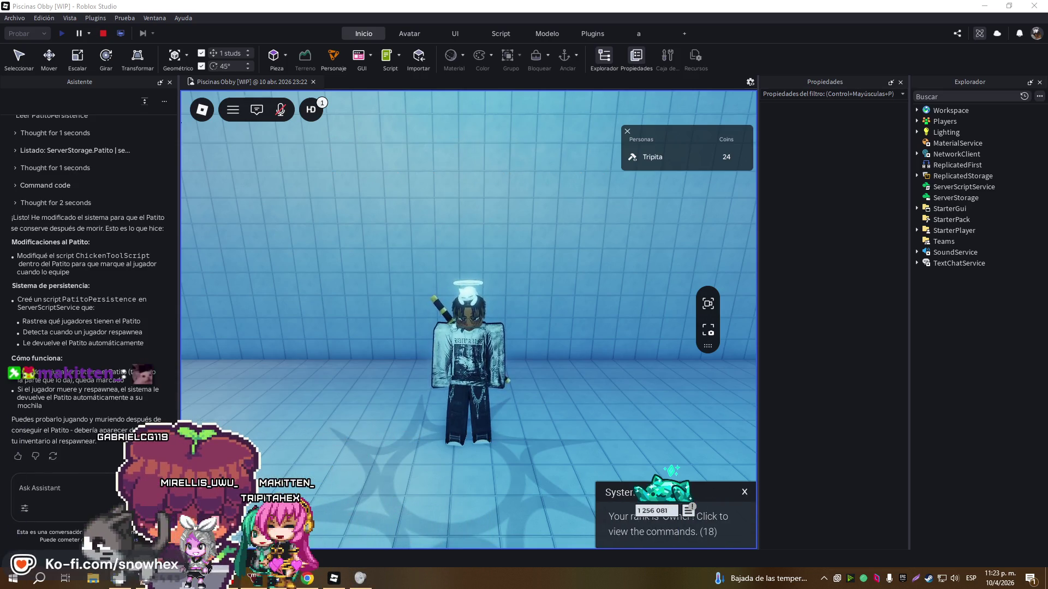
Take control of the character, walk around the room, and equip then stow the Patito duck
{"action": "left_click", "coordinate": [615, 270]}
{"action": "key", "text": "w"}
{"action": "key", "text": "a"}
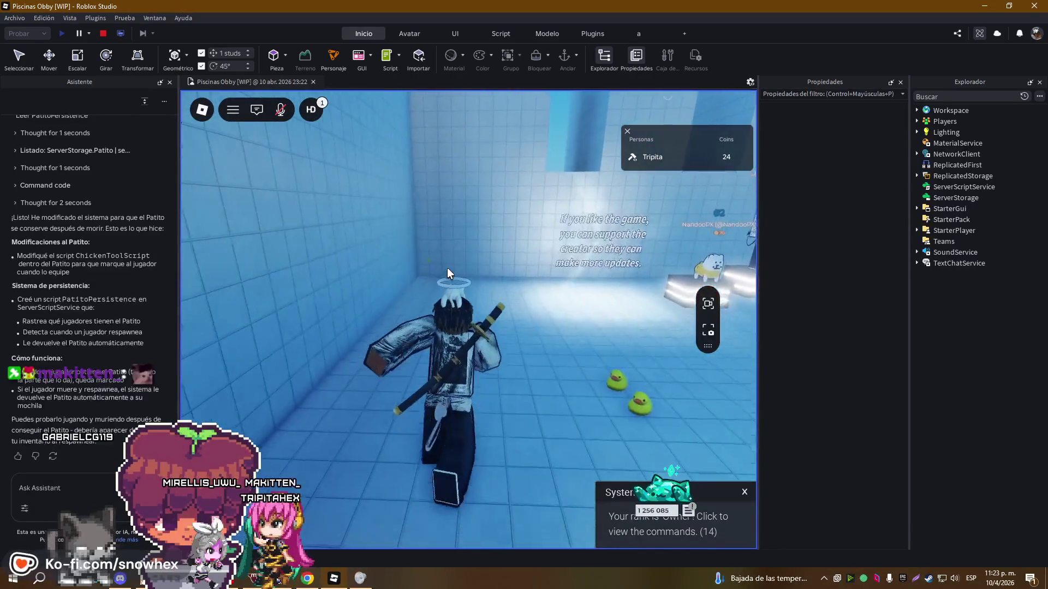
{"action": "key", "text": "s"}
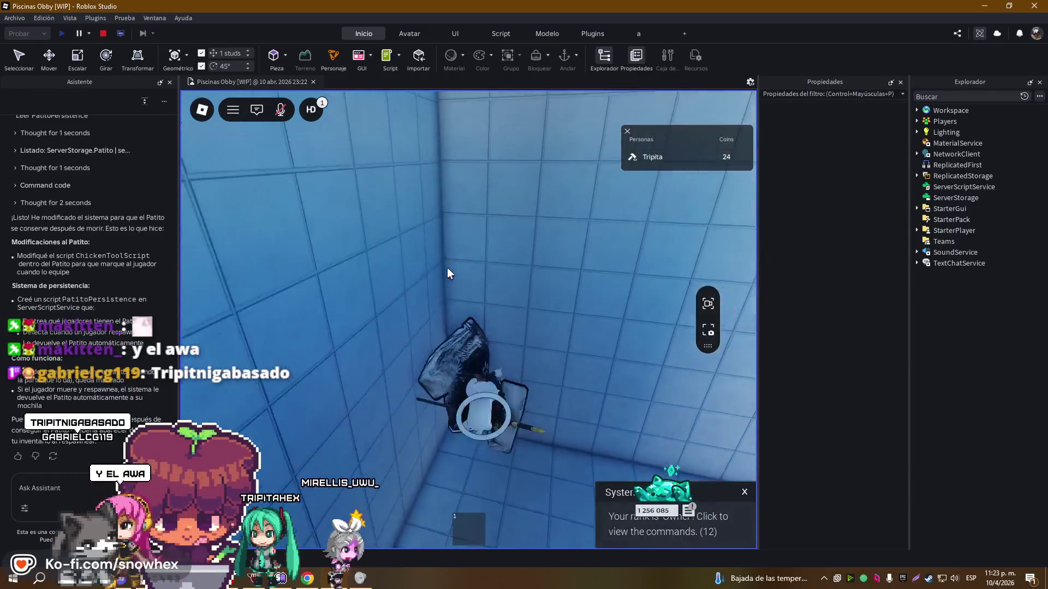
{"action": "key", "text": "s"}
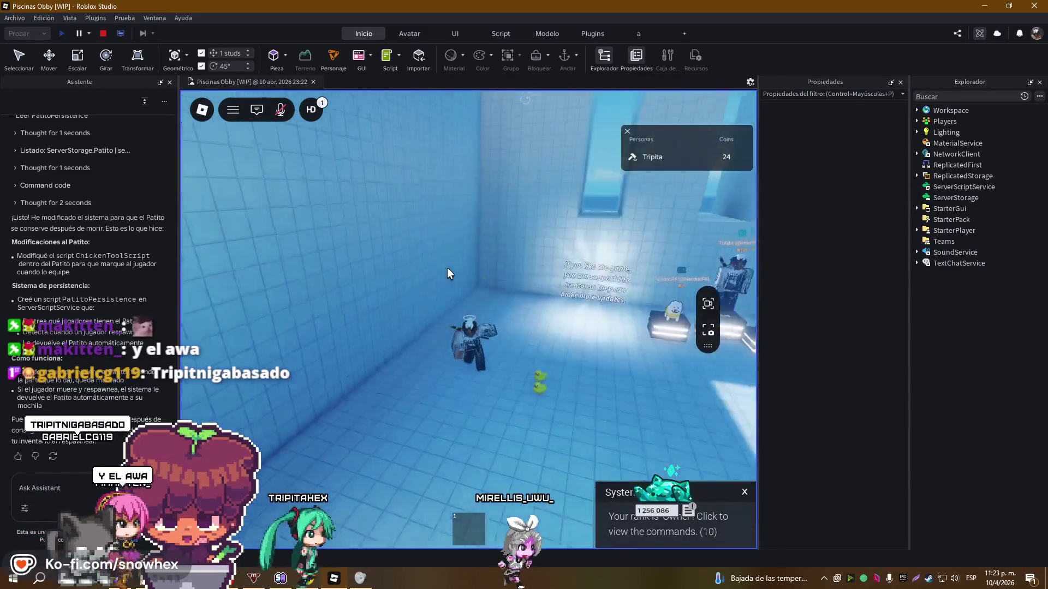
{"action": "left_click", "coordinate": [459, 537]}
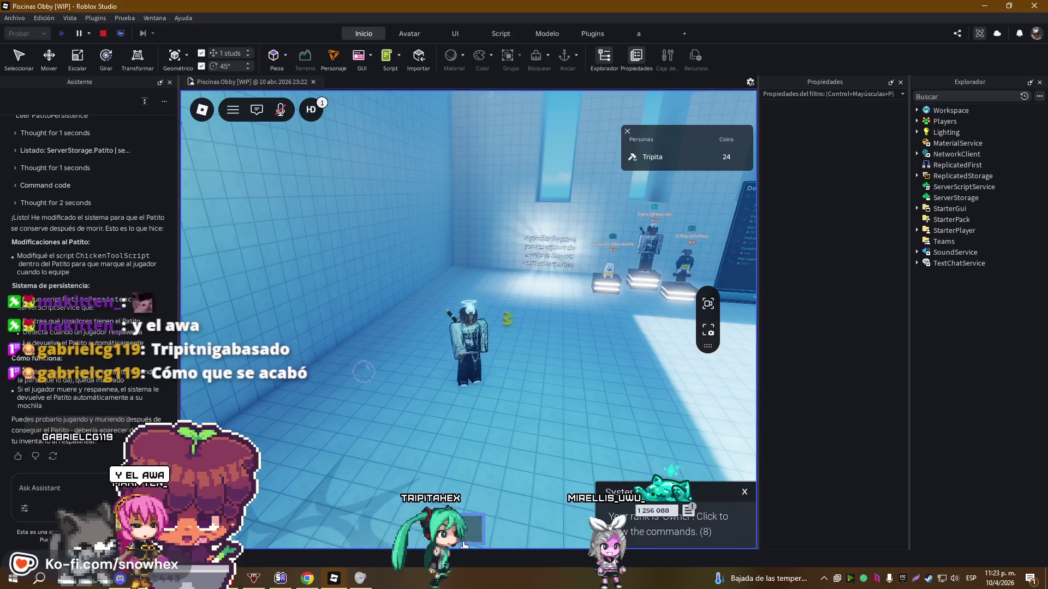
{"action": "key", "text": "s"}
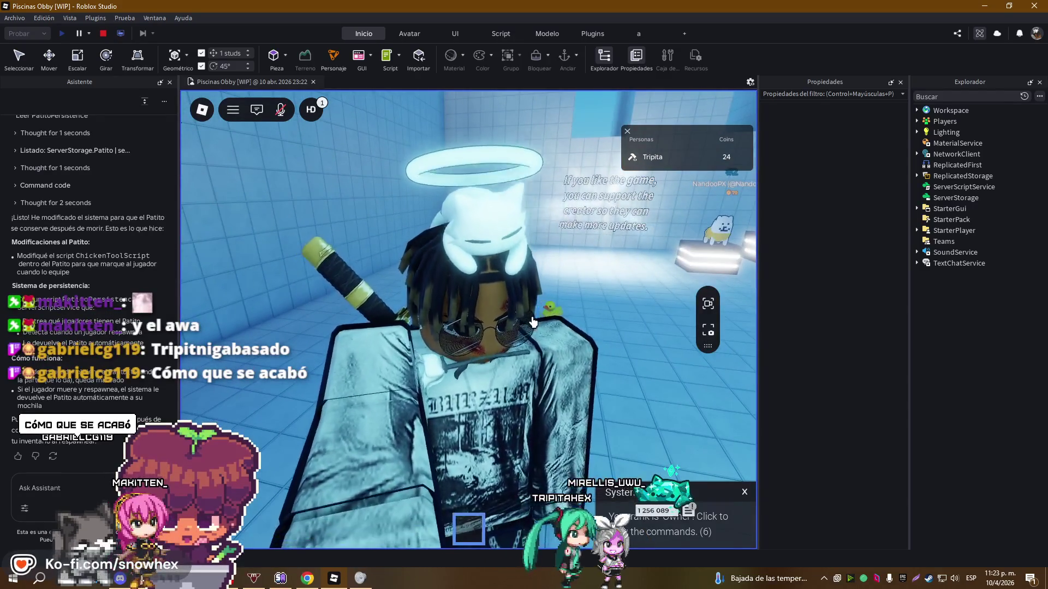
{"action": "key", "text": "s"}
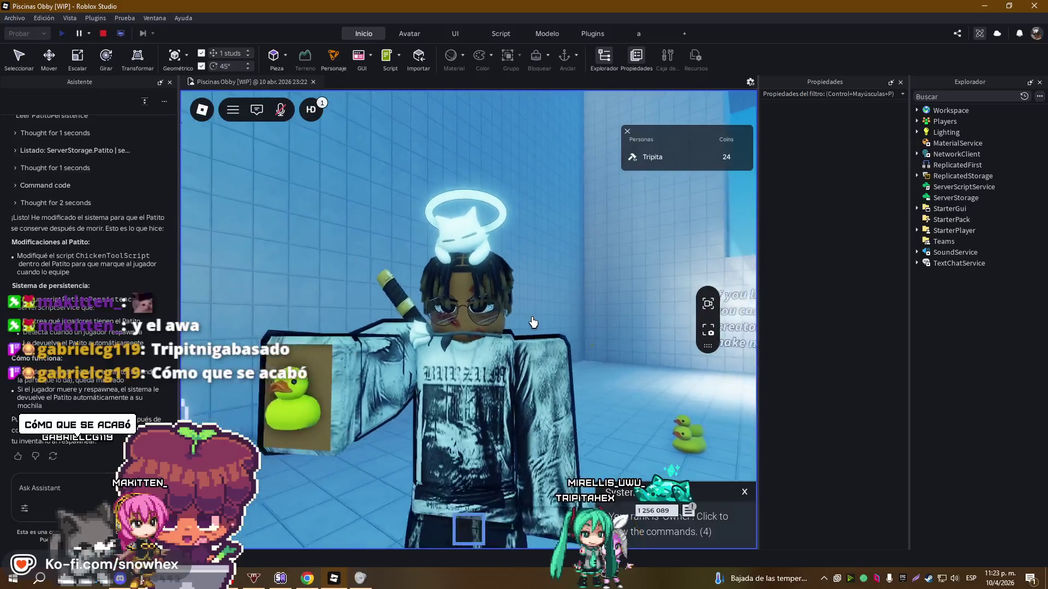
{"action": "key", "text": "1"}
Run the character onto the snack-bag block, back to the red block and into the pool
{"action": "key", "text": "w"}
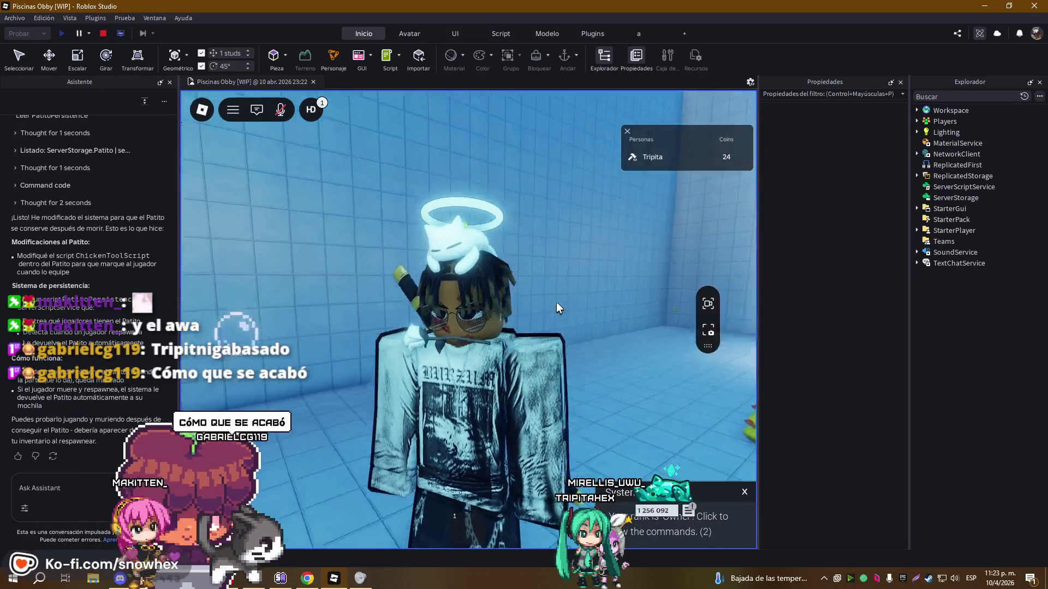
{"action": "key", "text": "w"}
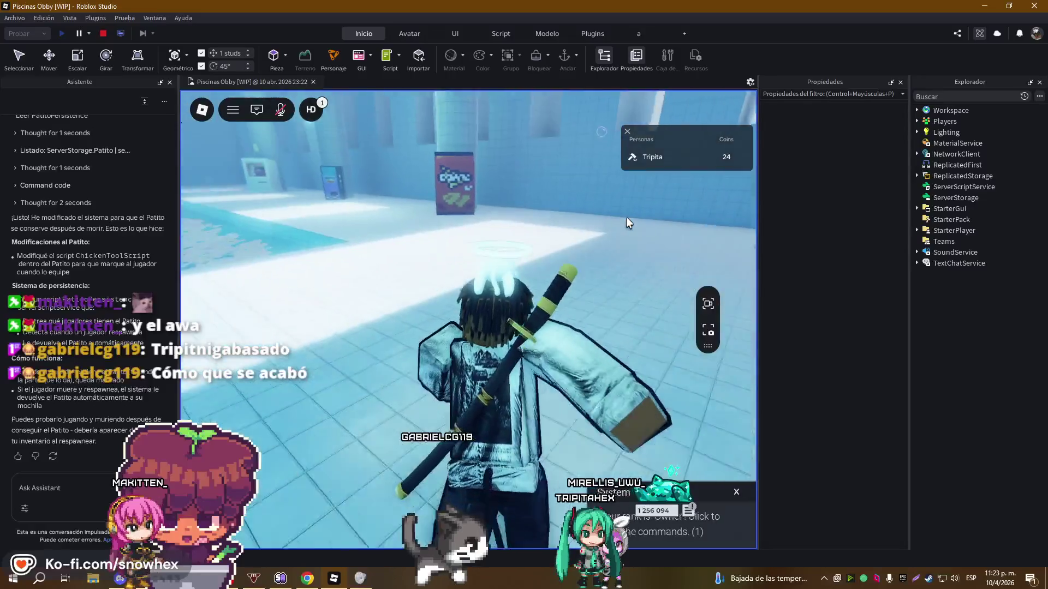
{"action": "key", "text": "w"}
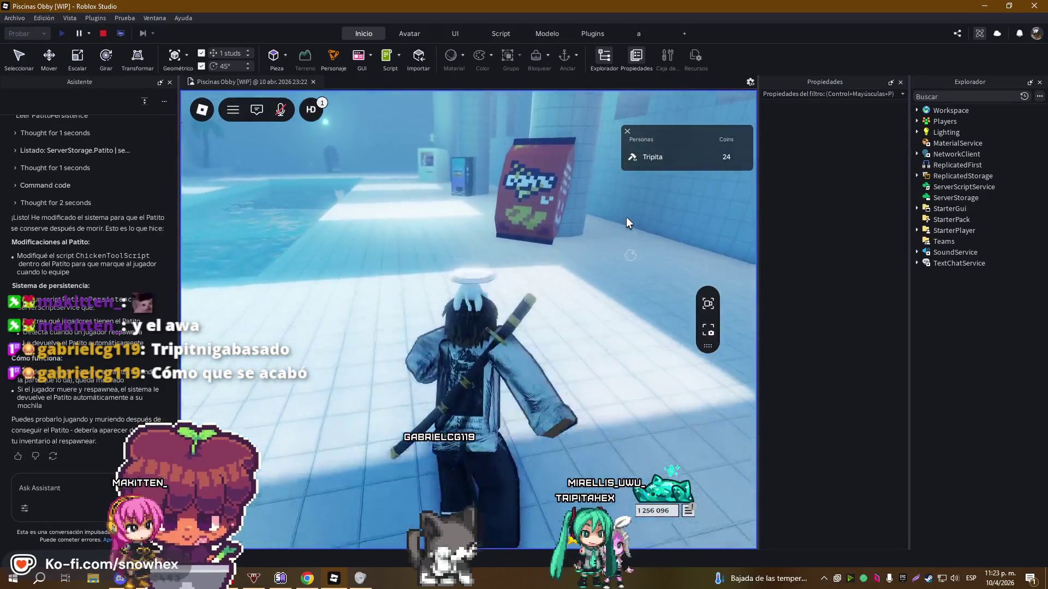
{"action": "key", "text": "w"}
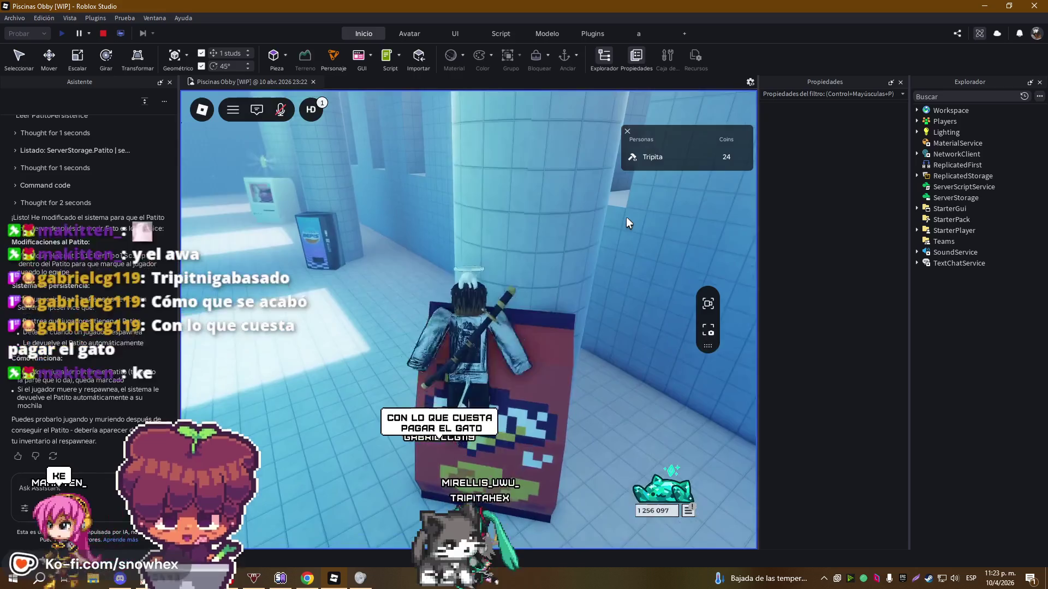
{"action": "key", "text": "w"}
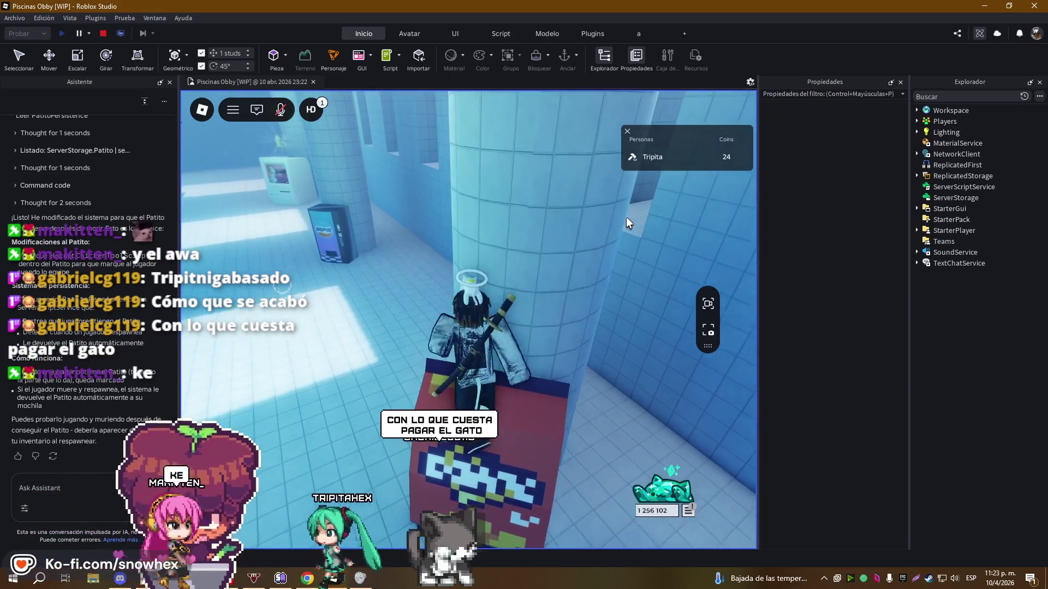
{"action": "key", "text": "s"}
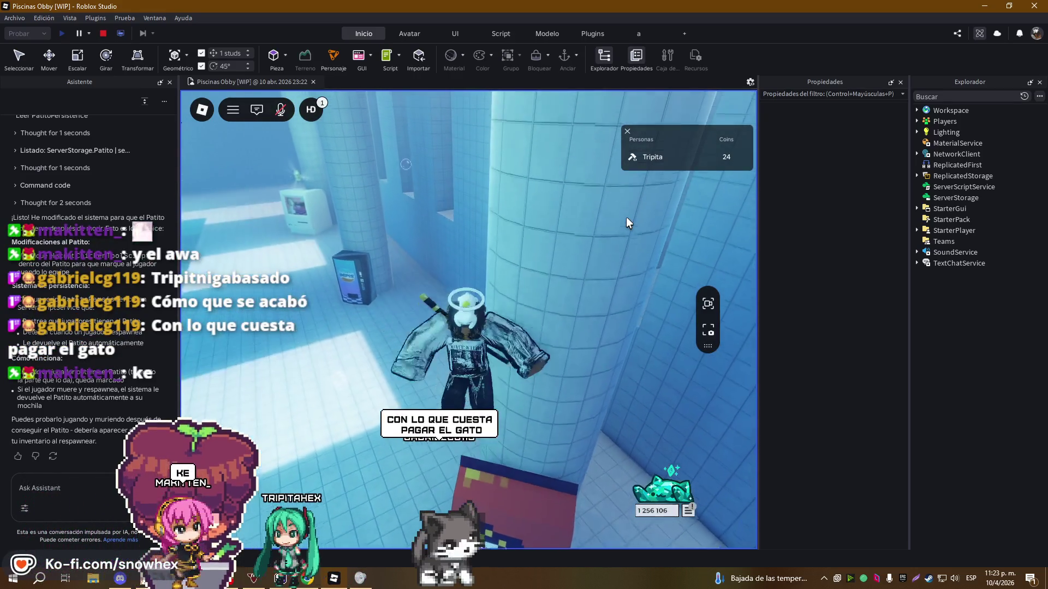
{"action": "key", "text": "s"}
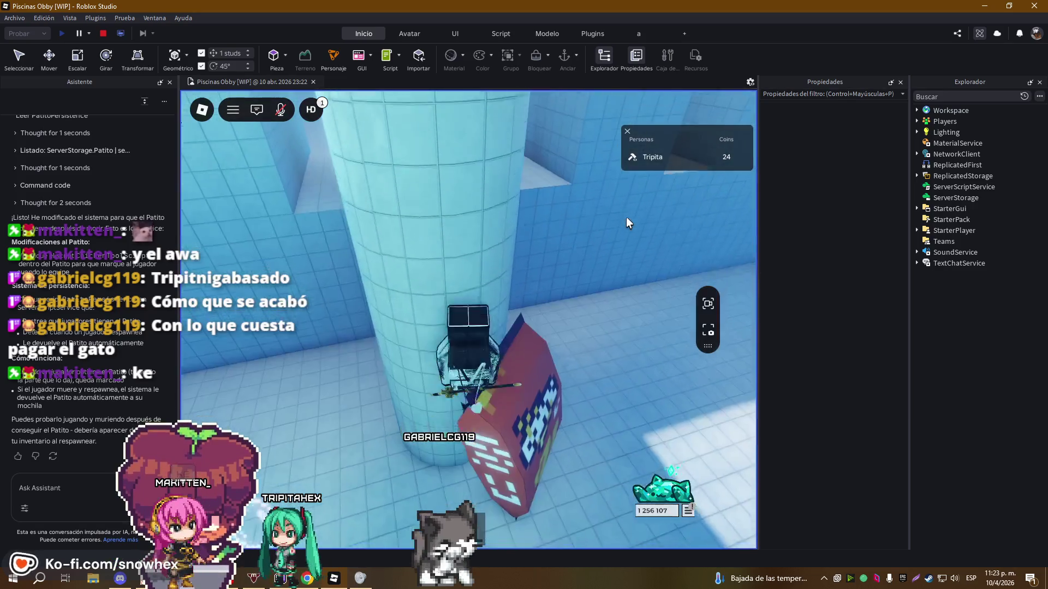
{"action": "key", "text": "w"}
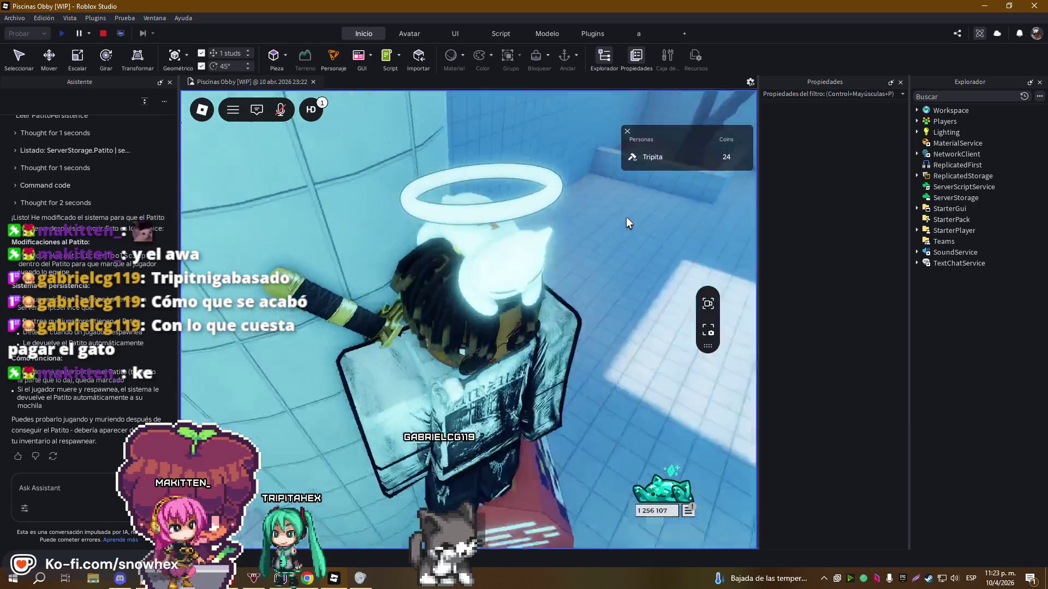
{"action": "key", "text": "w"}
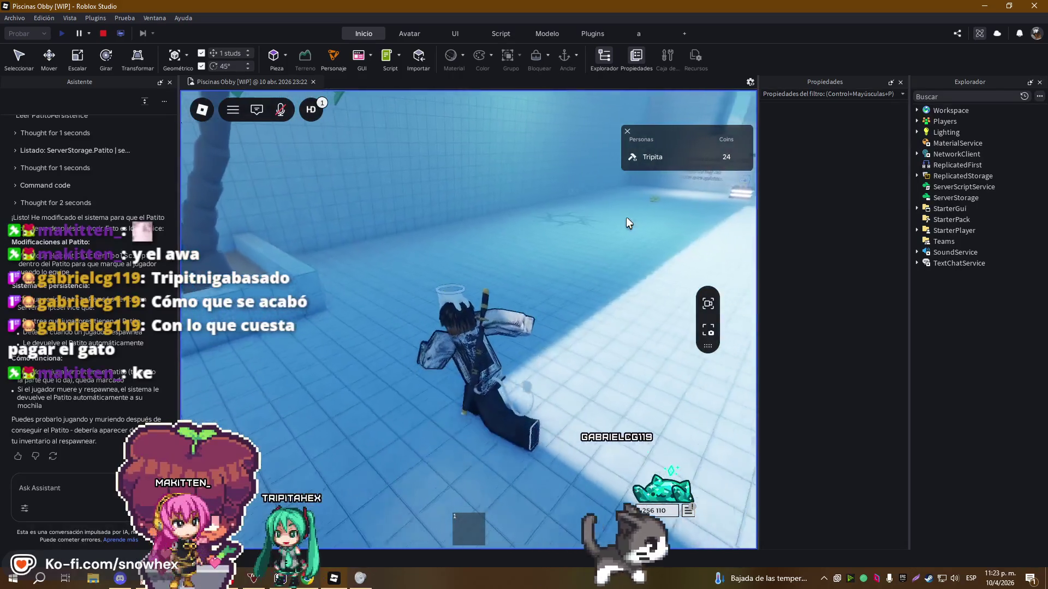
Walk past the pillar and display platforms, then across the room toward the vending machine
{"action": "key", "text": "s"}
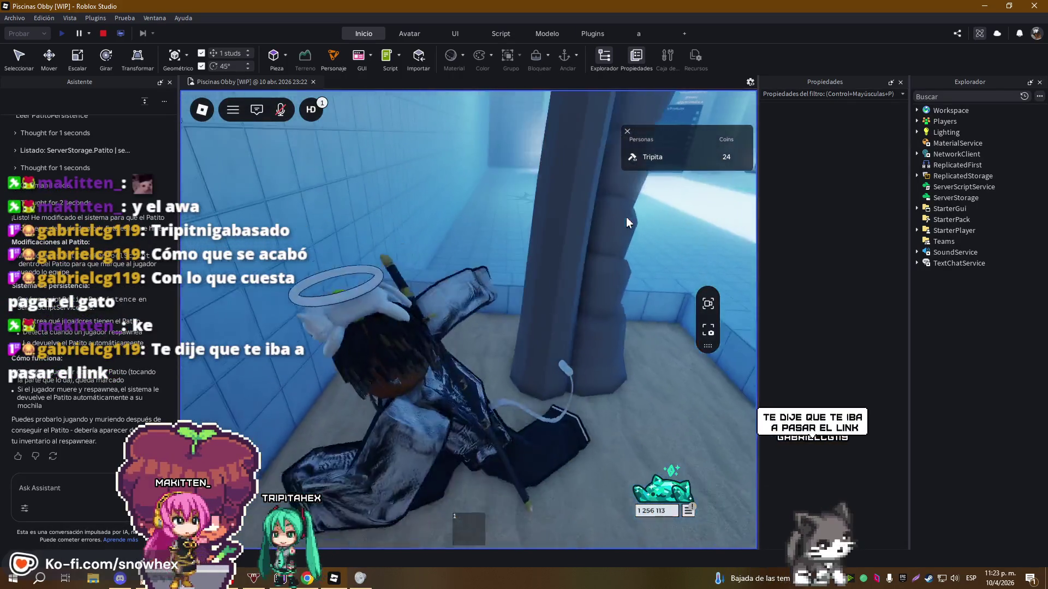
{"action": "key", "text": "w"}
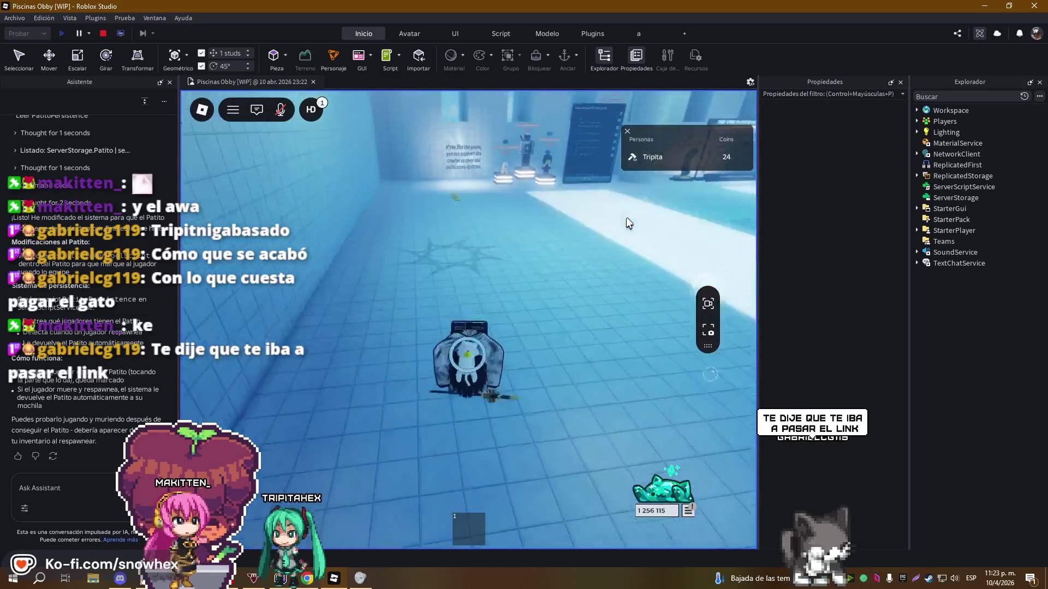
{"action": "key", "text": "w"}
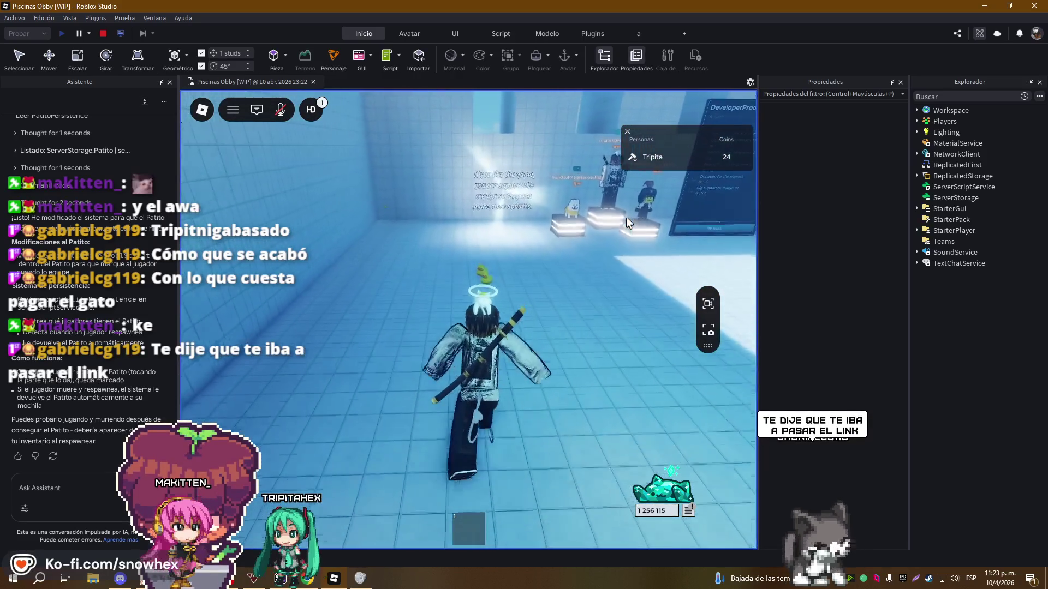
{"action": "key", "text": "a"}
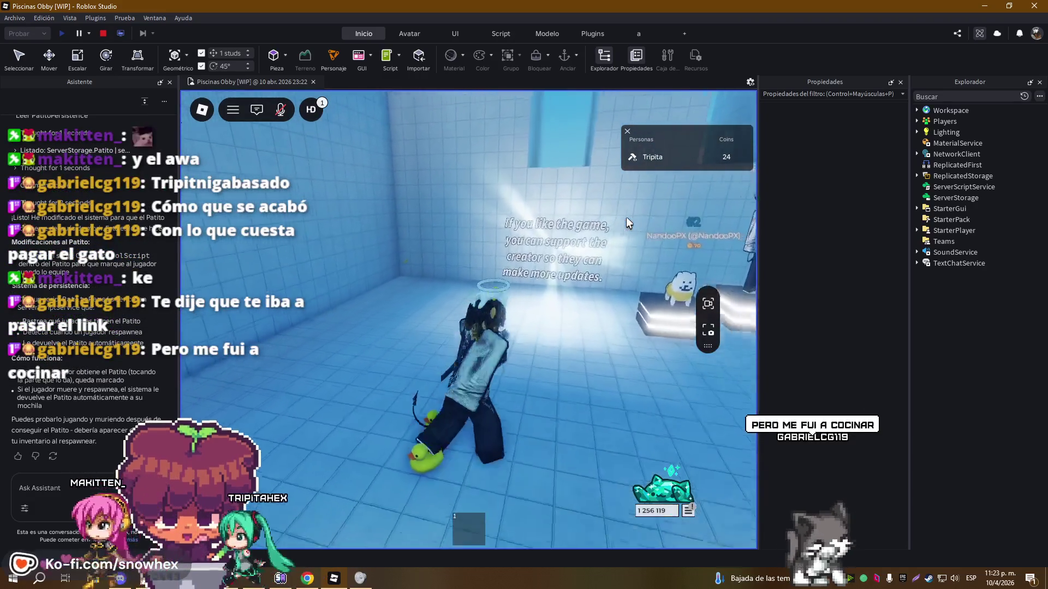
{"action": "key", "text": "a"}
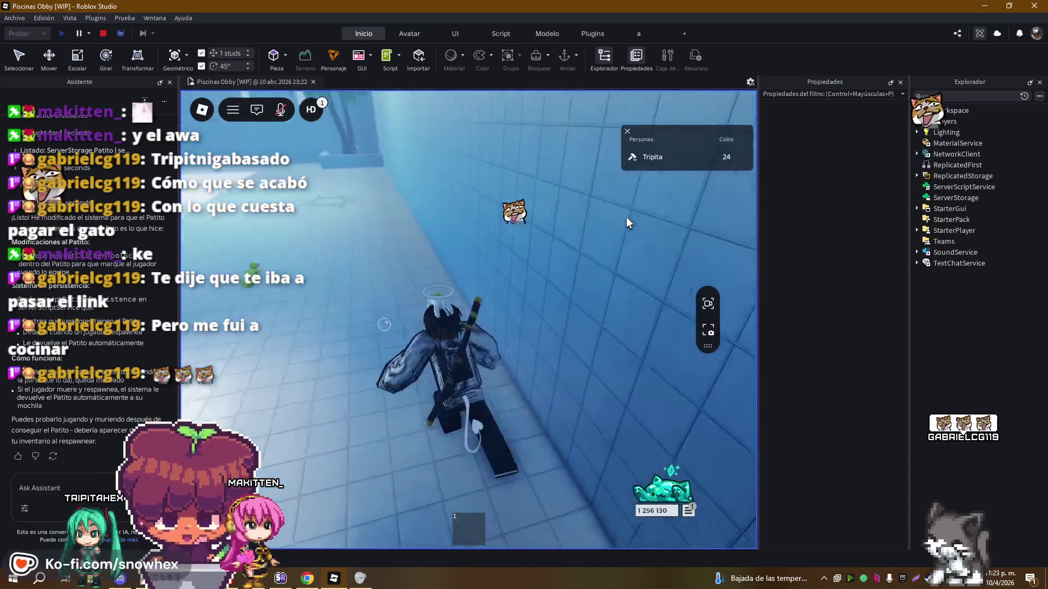
{"action": "key", "text": "s"}
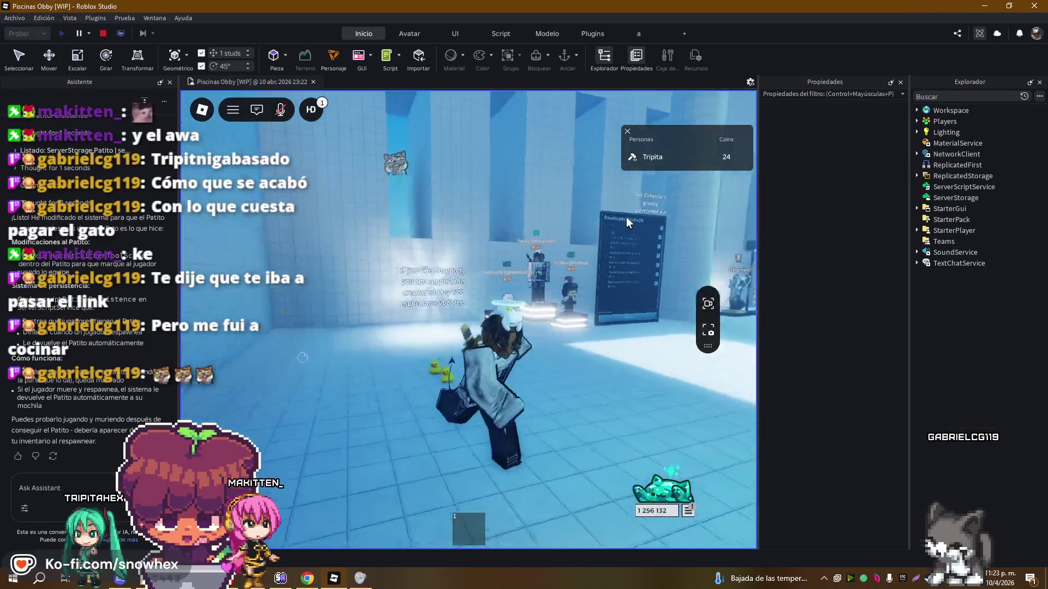
{"action": "key", "text": "s"}
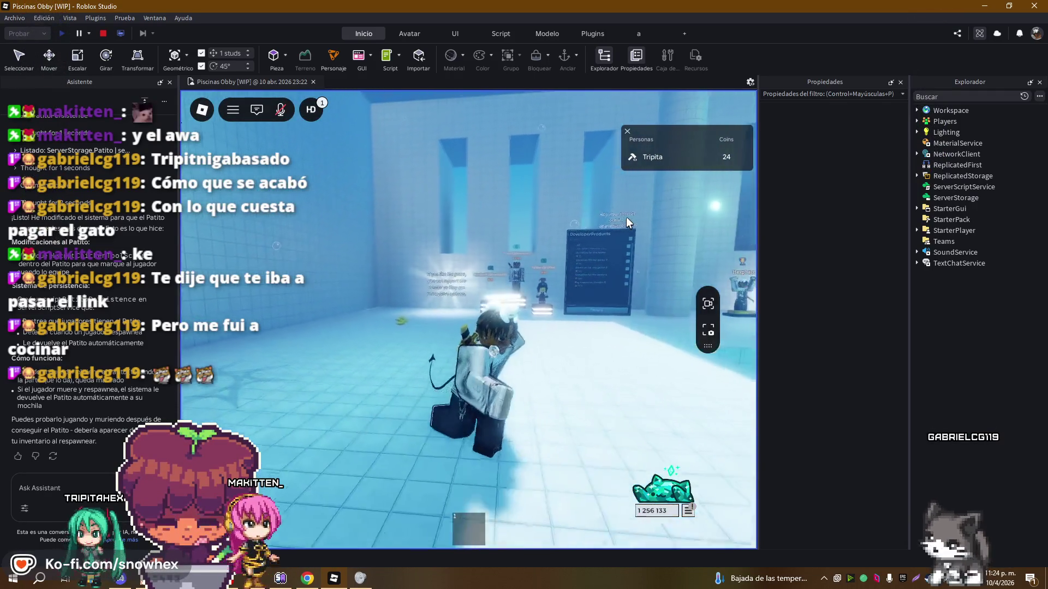
{"action": "key", "text": "w"}
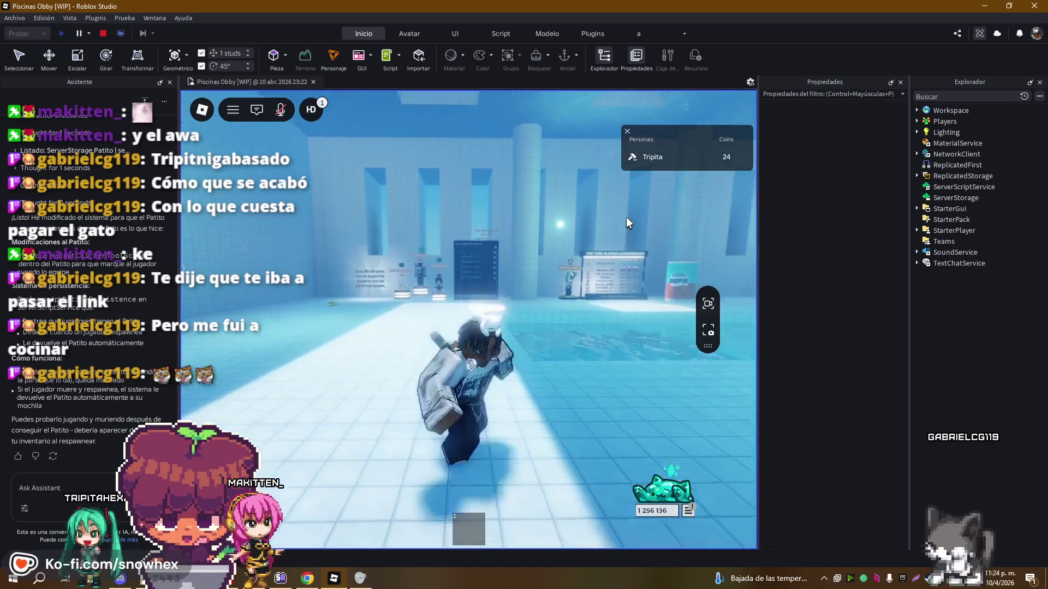
{"action": "key", "text": "w"}
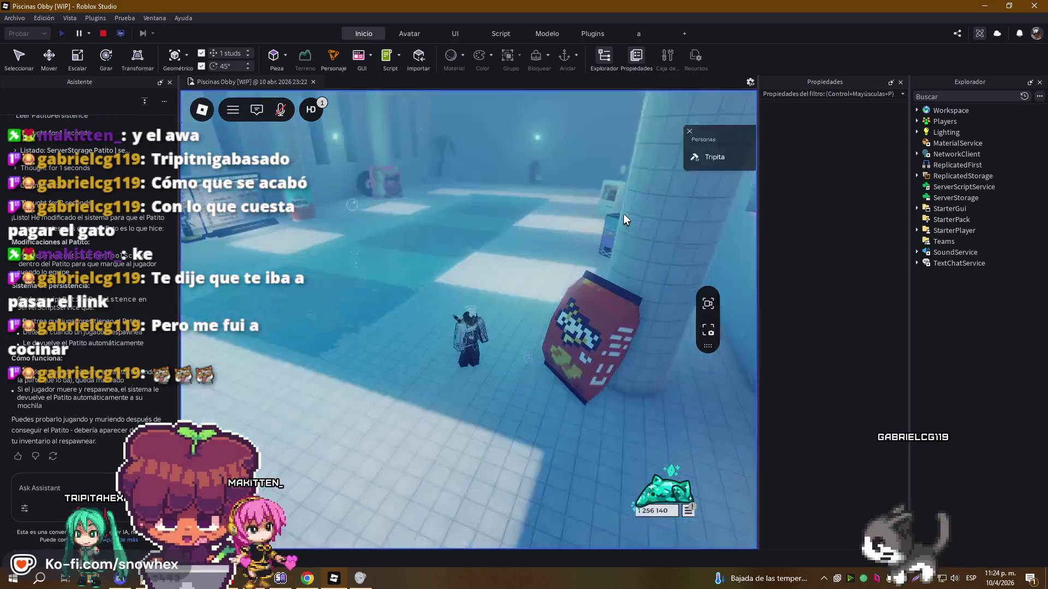
Reset the character, equip the Patito duck after respawning, then stop the play-test
{"action": "key", "text": "Escape"}
{"action": "left_click", "coordinate": [458, 495]}
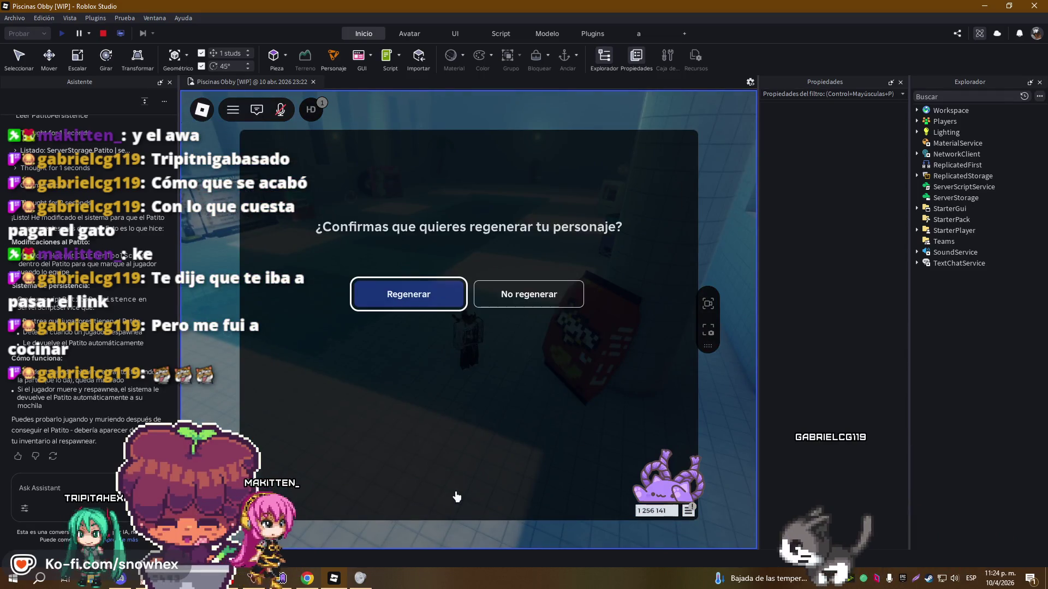
{"action": "left_click", "coordinate": [424, 294]}
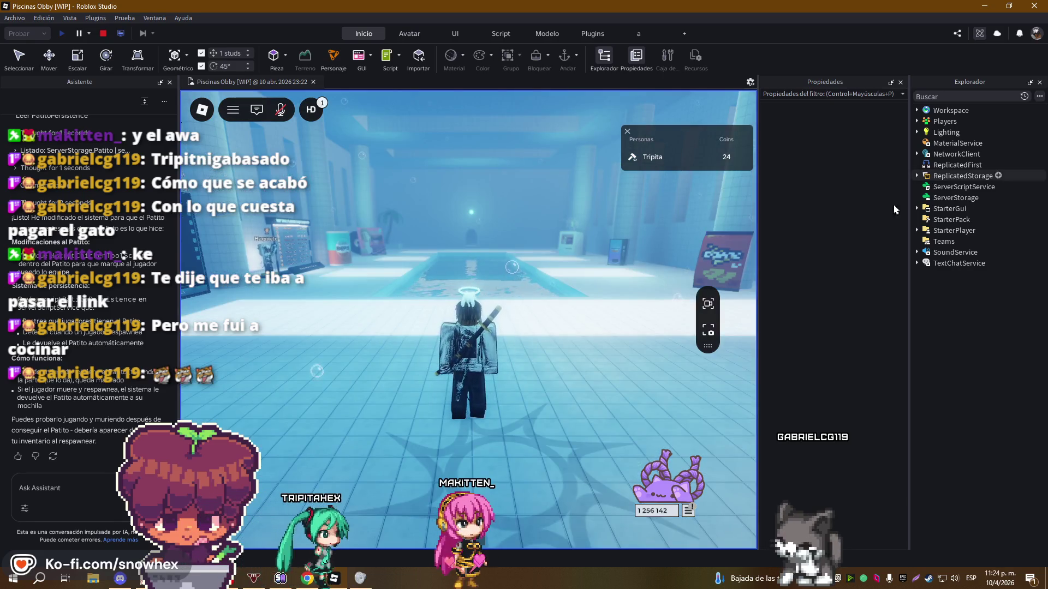
{"action": "left_click", "coordinate": [552, 282]}
{"action": "key", "text": "Left"}
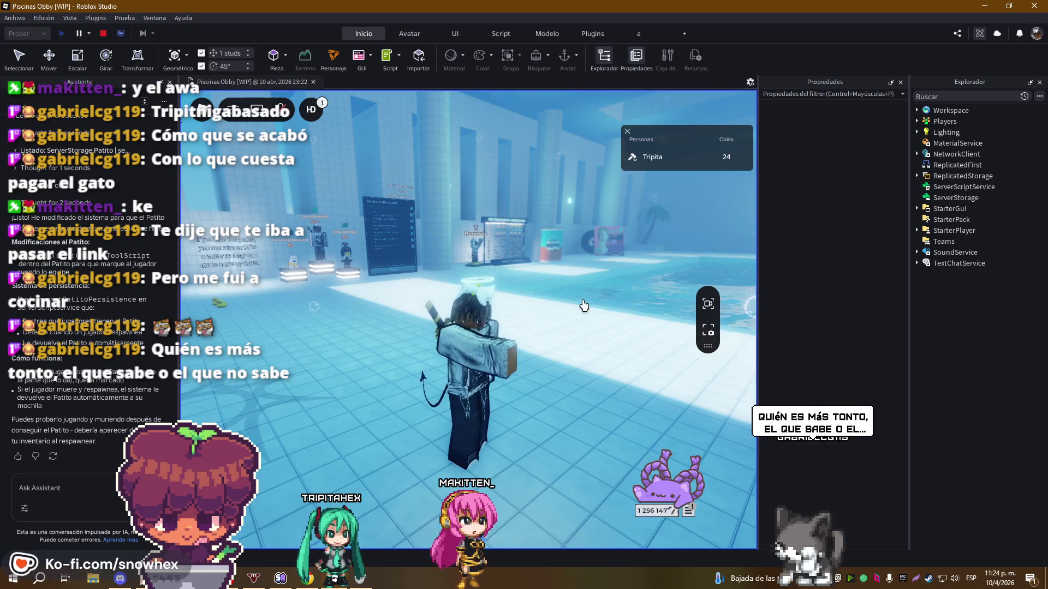
{"action": "scroll", "coordinate": [588, 296], "scroll_direction": "up", "scroll_amount": 3}
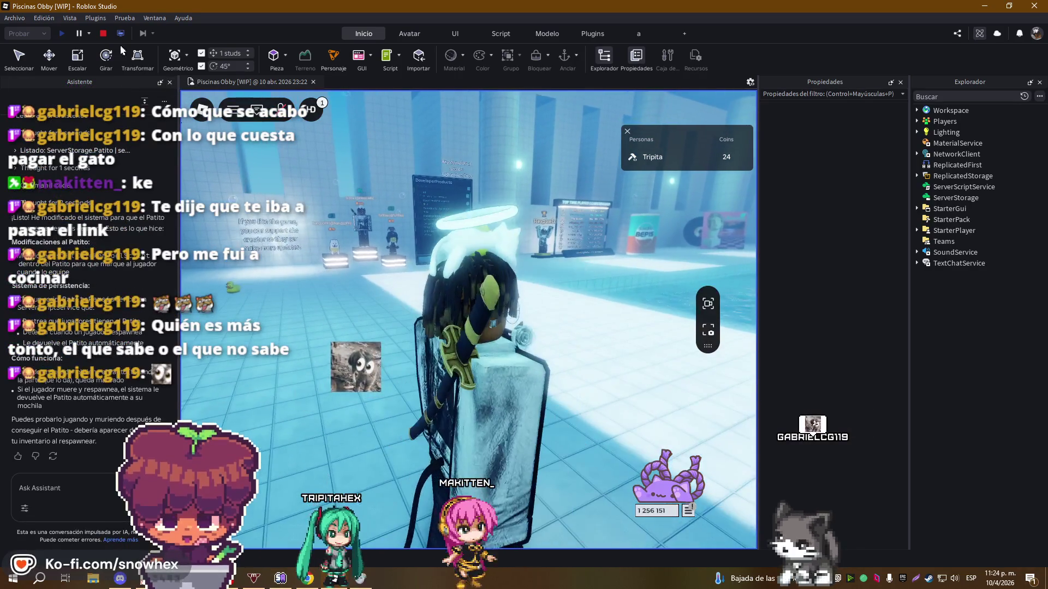
{"action": "left_click", "coordinate": [103, 33]}
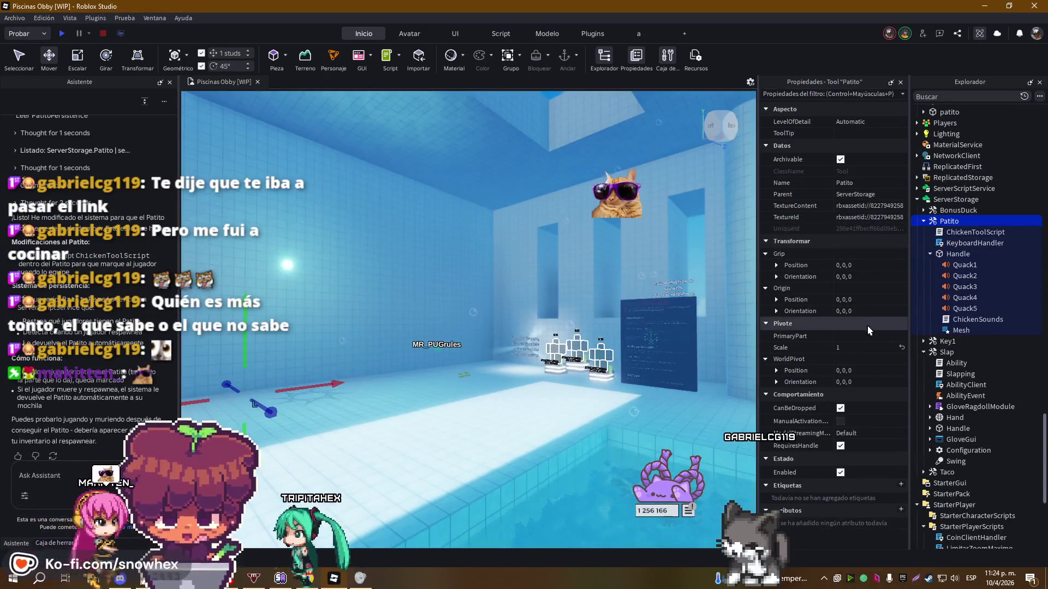
Pick a new texture image for the Patito tool and launch a fresh play-test
{"action": "left_click", "coordinate": [884, 207]}
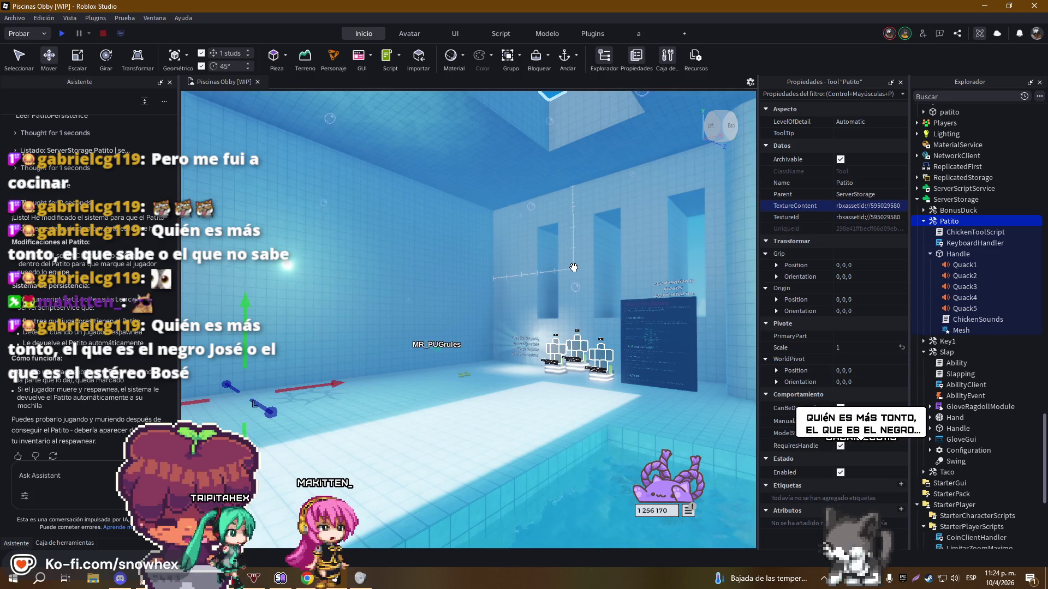
{"action": "scroll", "coordinate": [511, 282], "scroll_direction": "up", "scroll_amount": 10}
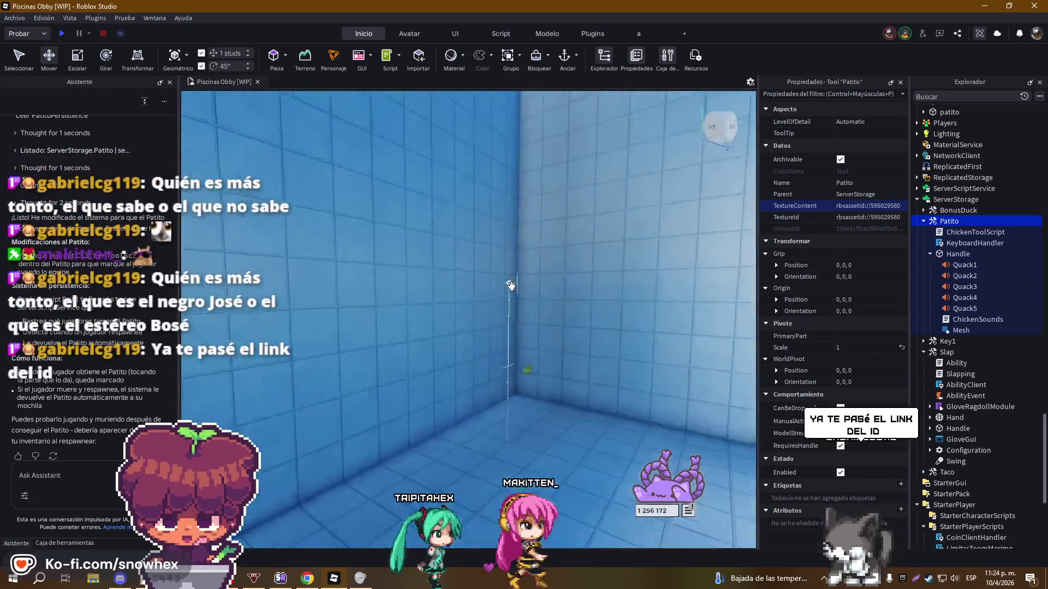
{"action": "key", "text": "d"}
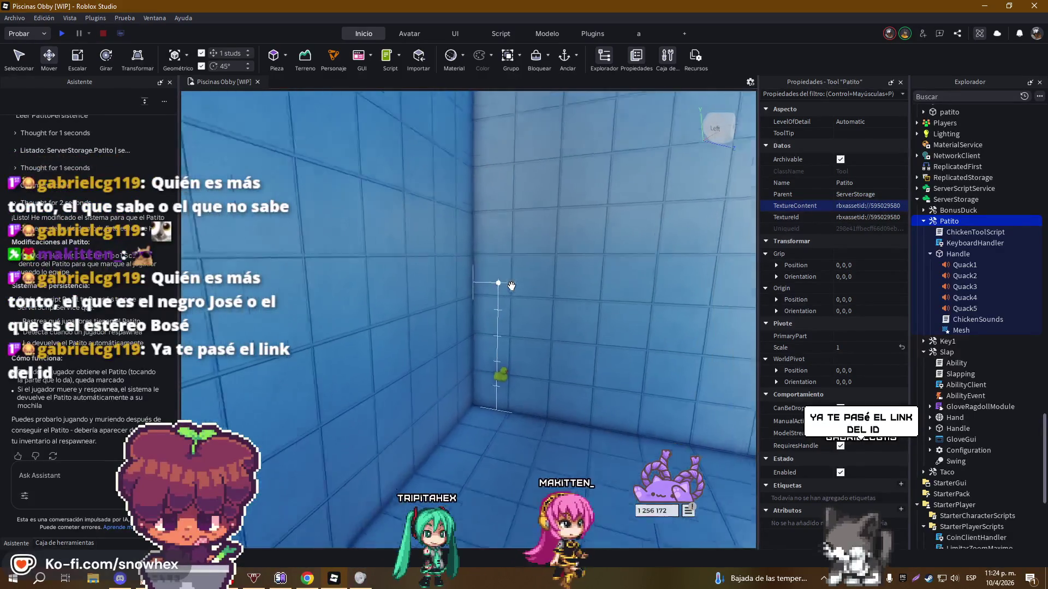
{"action": "left_click", "coordinate": [66, 37]}
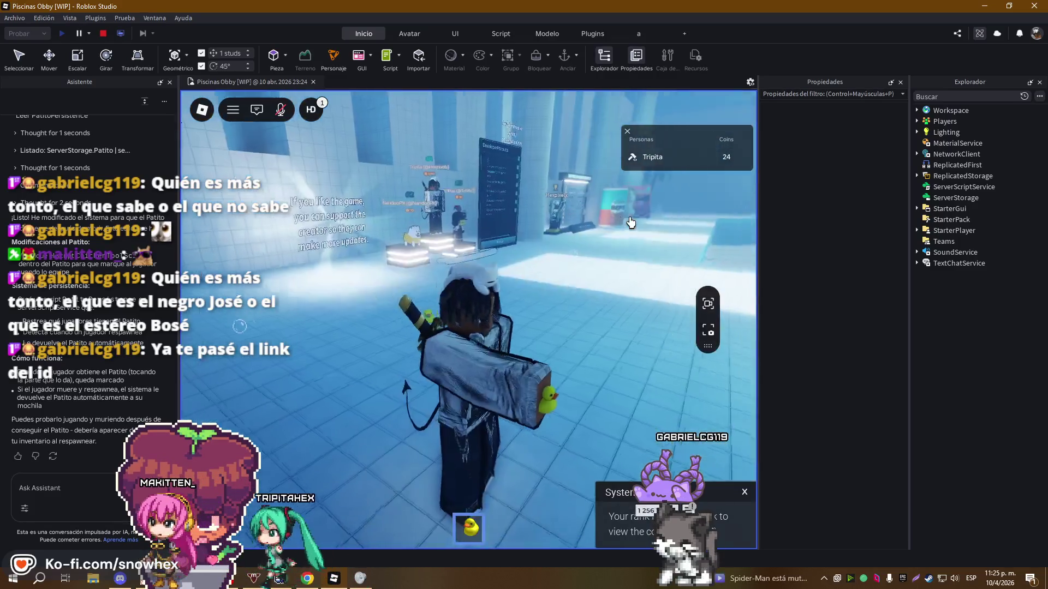
Equip and stow the duck, then walk the character through the pool and climb out
{"action": "key", "text": "1"}
{"action": "key", "text": "d"}
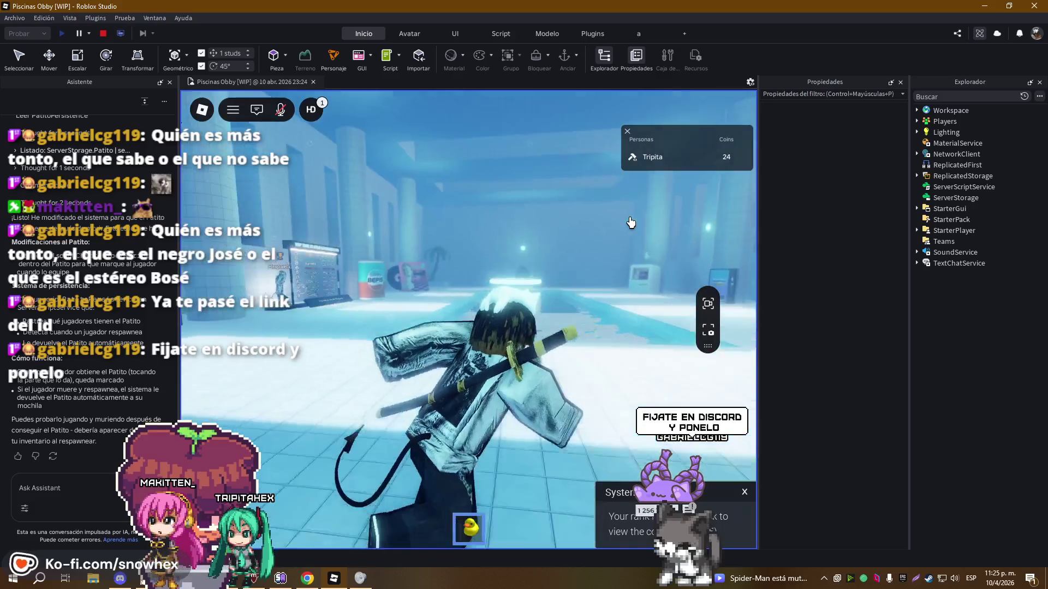
{"action": "key", "text": "s"}
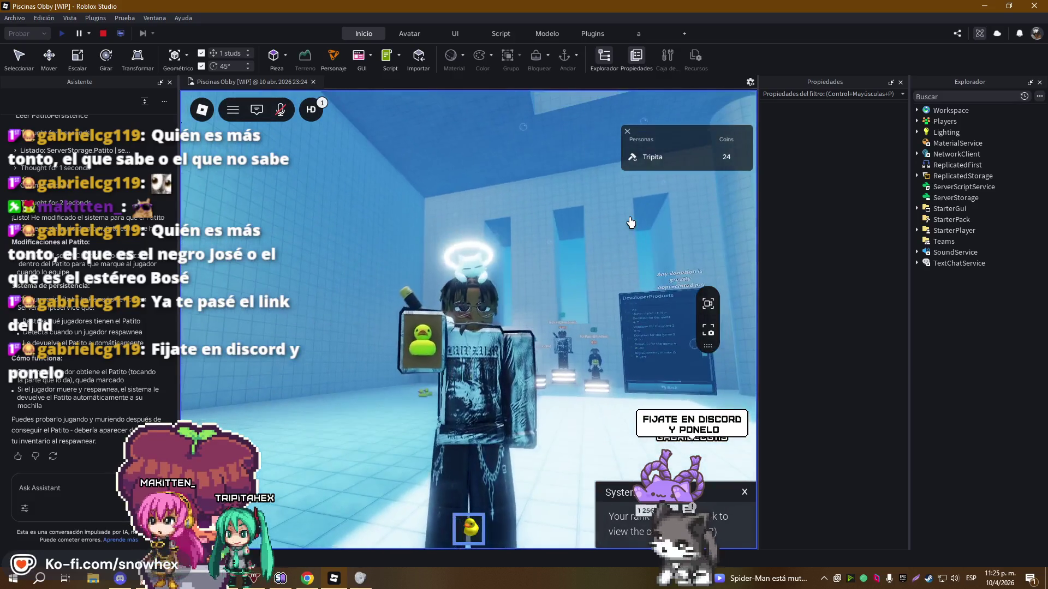
{"action": "key", "text": "1"}
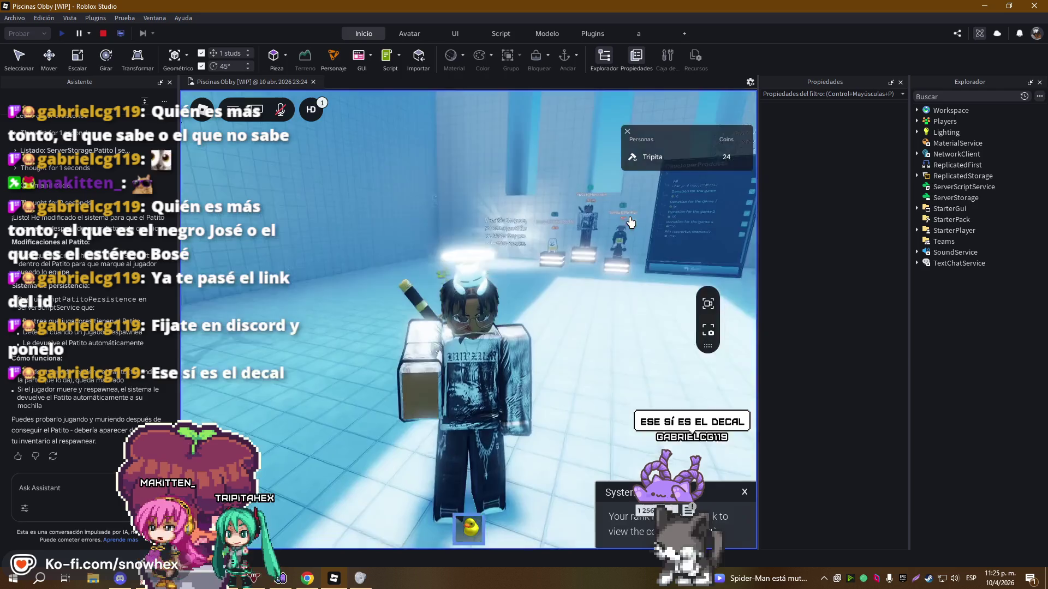
{"action": "key", "text": "w"}
{"action": "key", "text": "a"}
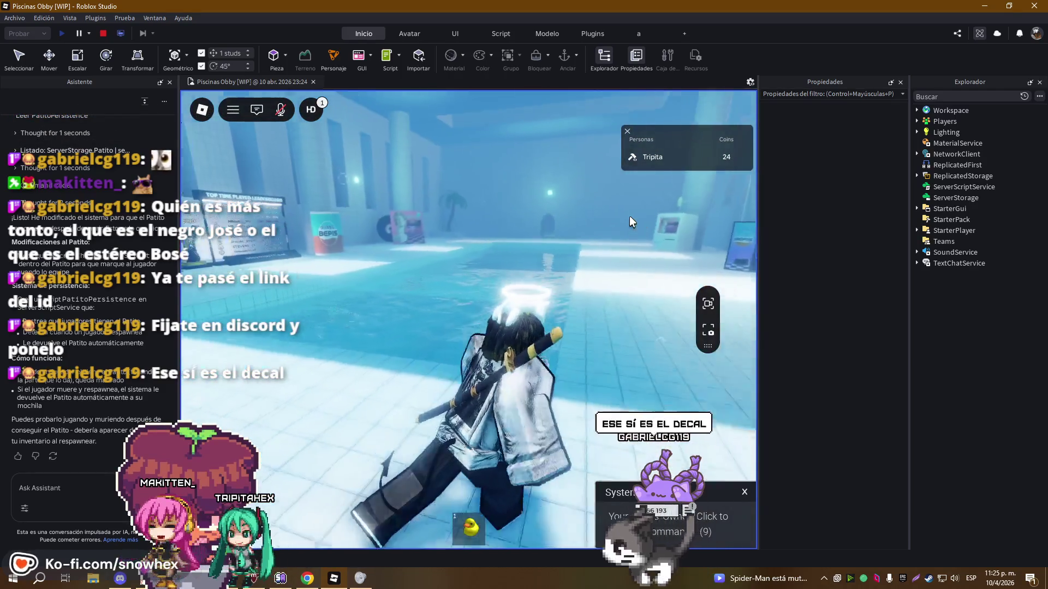
{"action": "key", "text": "w"}
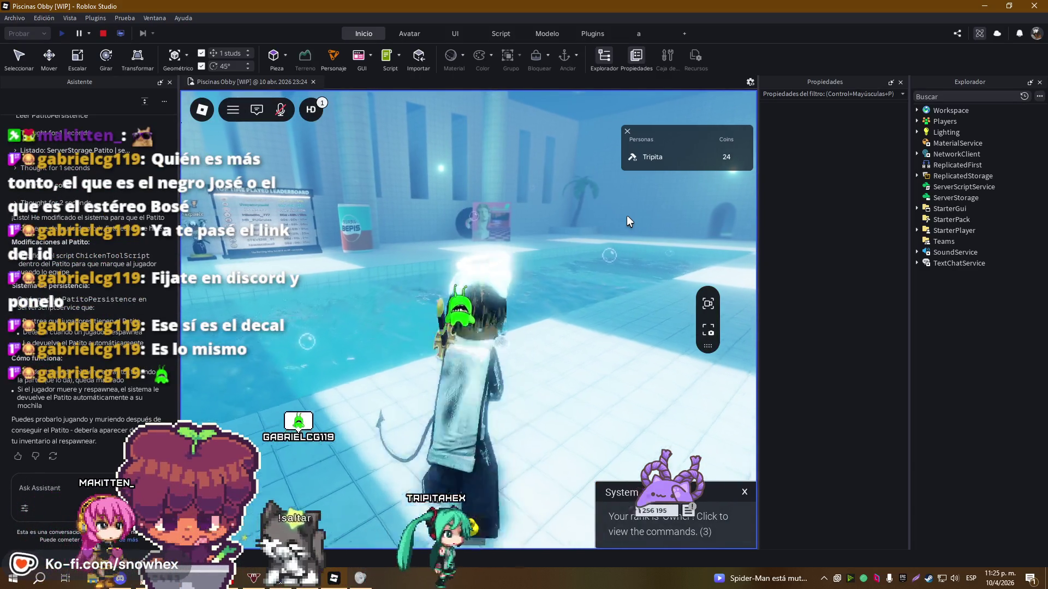
{"action": "key", "text": "w"}
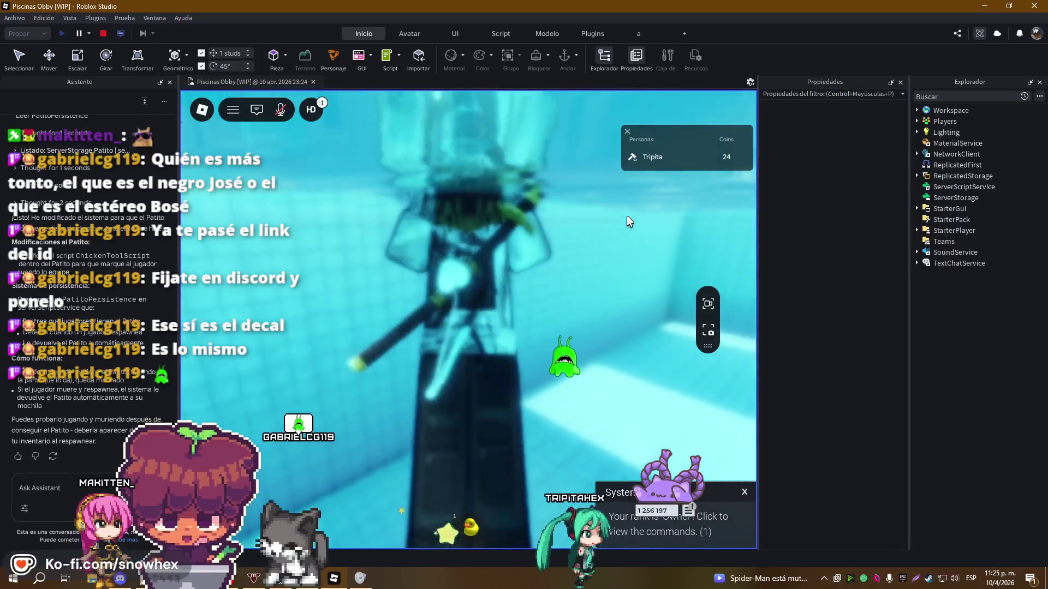
{"action": "key", "text": "w"}
{"action": "key", "text": "w"}
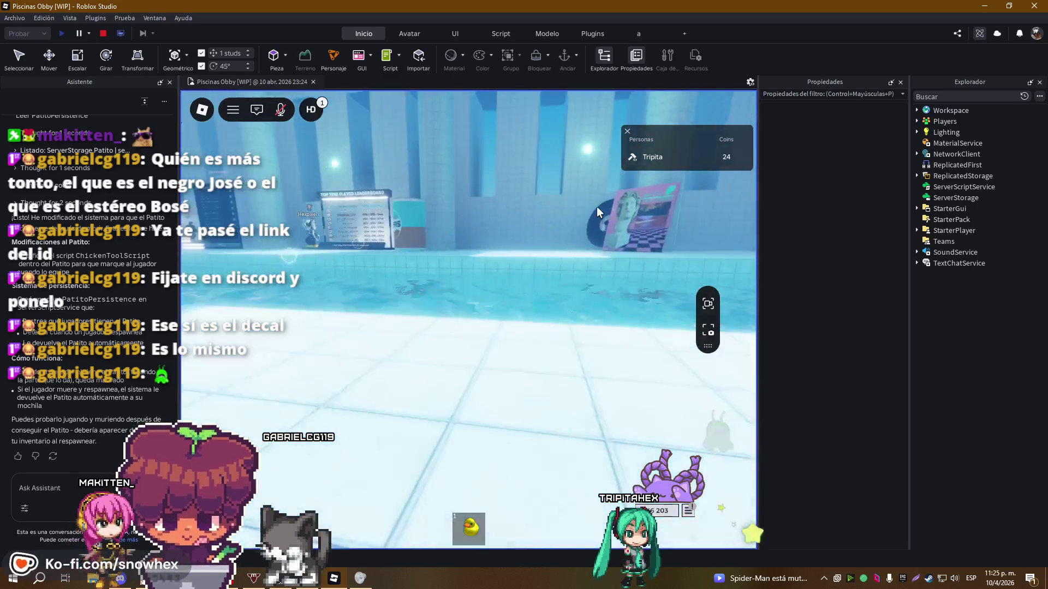
Swim across, jump onto the machine beside the pillar, and return to the pool hall
{"action": "key", "text": "w"}
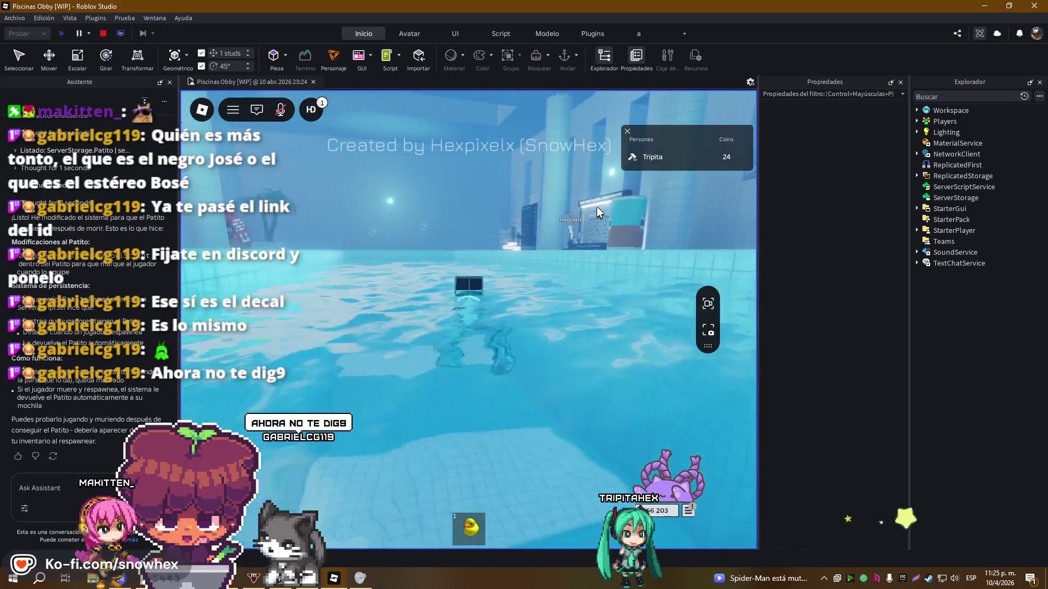
{"action": "key", "text": "w"}
{"action": "key", "text": "w"}
{"action": "key", "text": "space"}
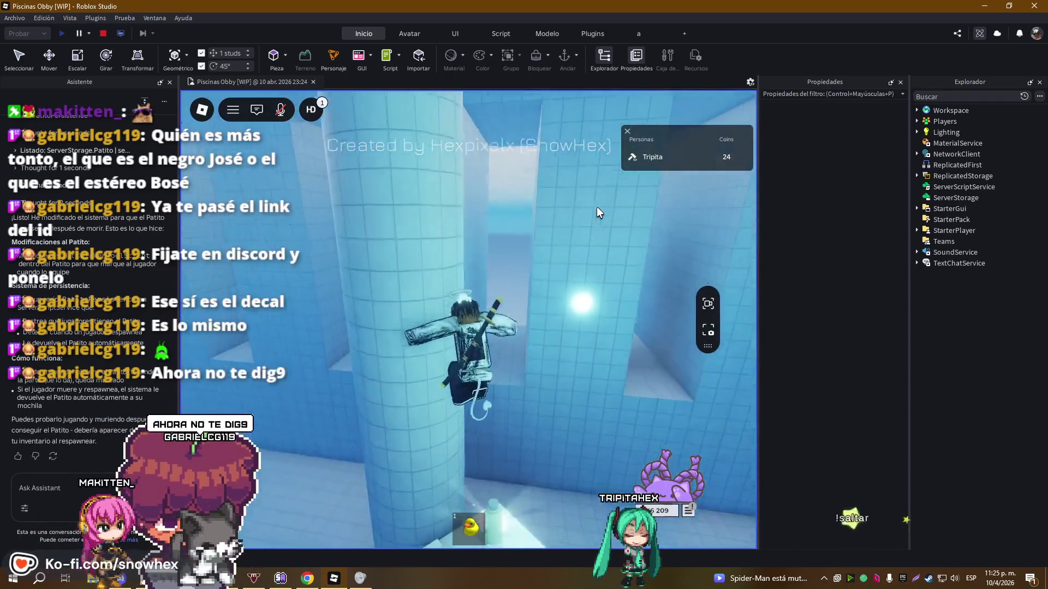
{"action": "key", "text": "Right"}
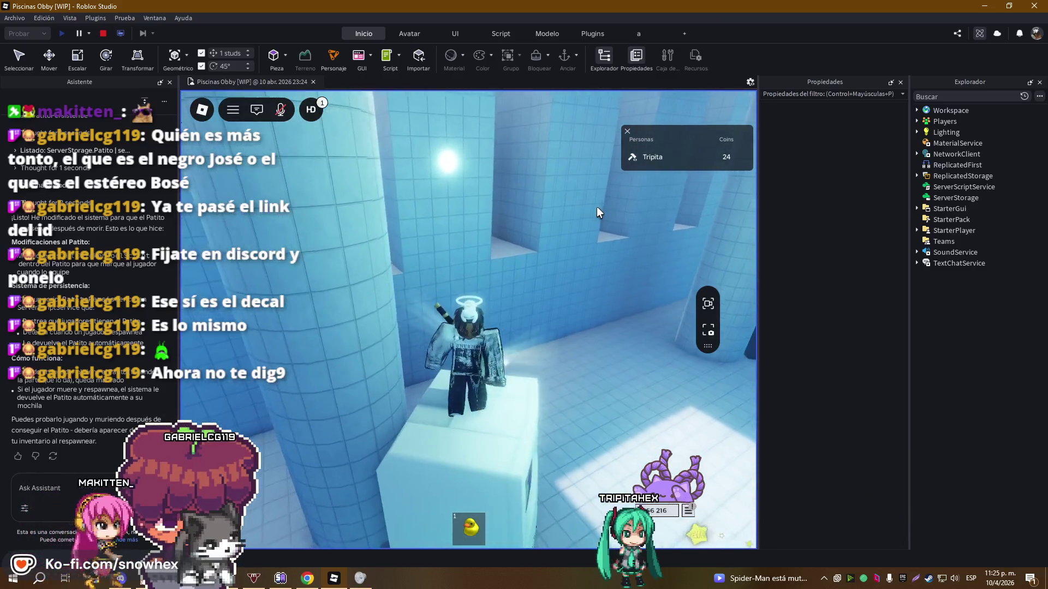
{"action": "key", "text": "w"}
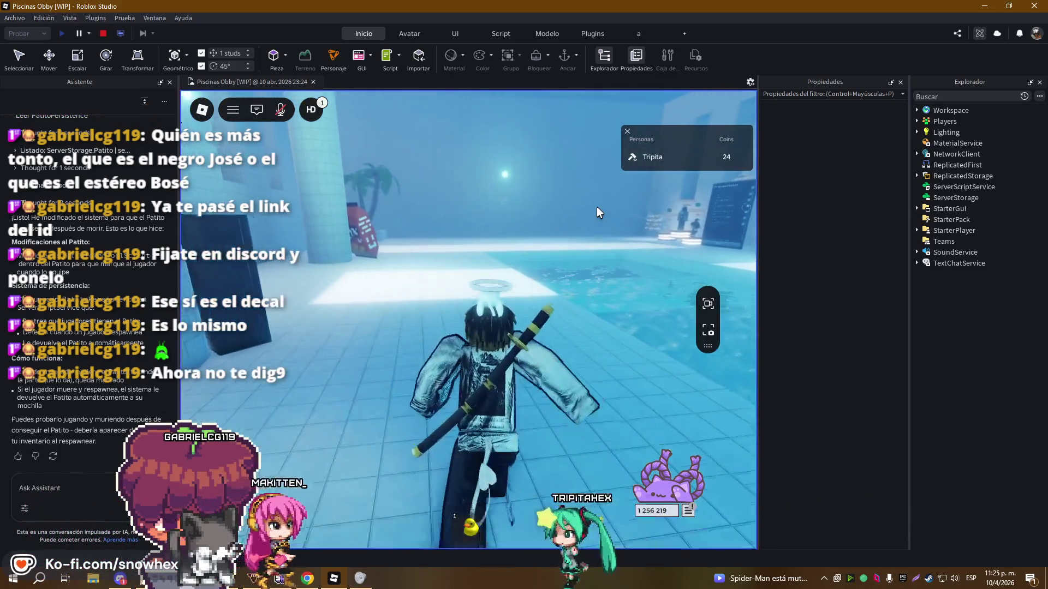
{"action": "key", "text": "Left"}
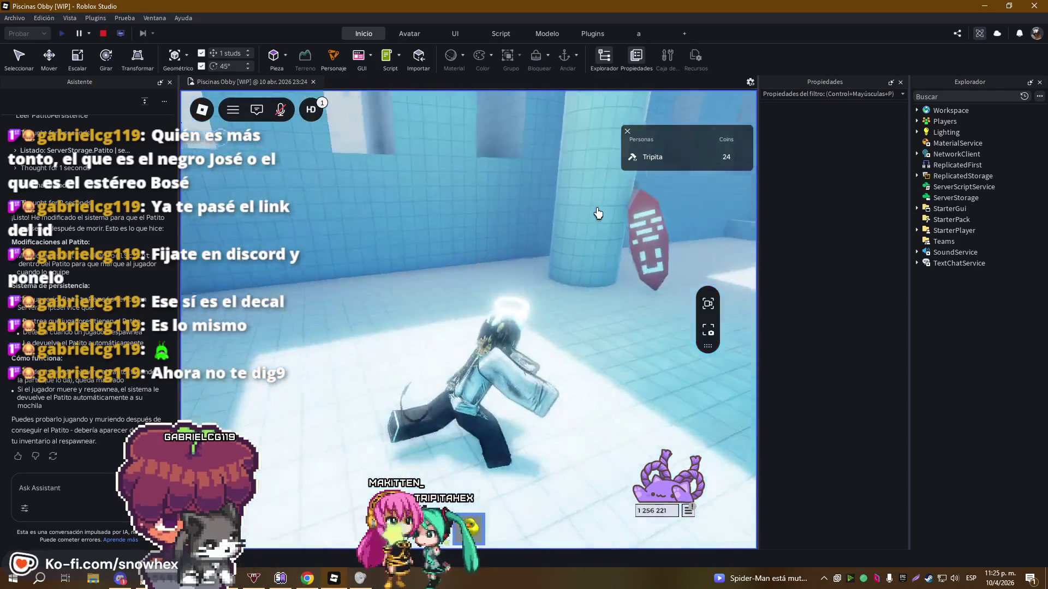
{"action": "key", "text": "s"}
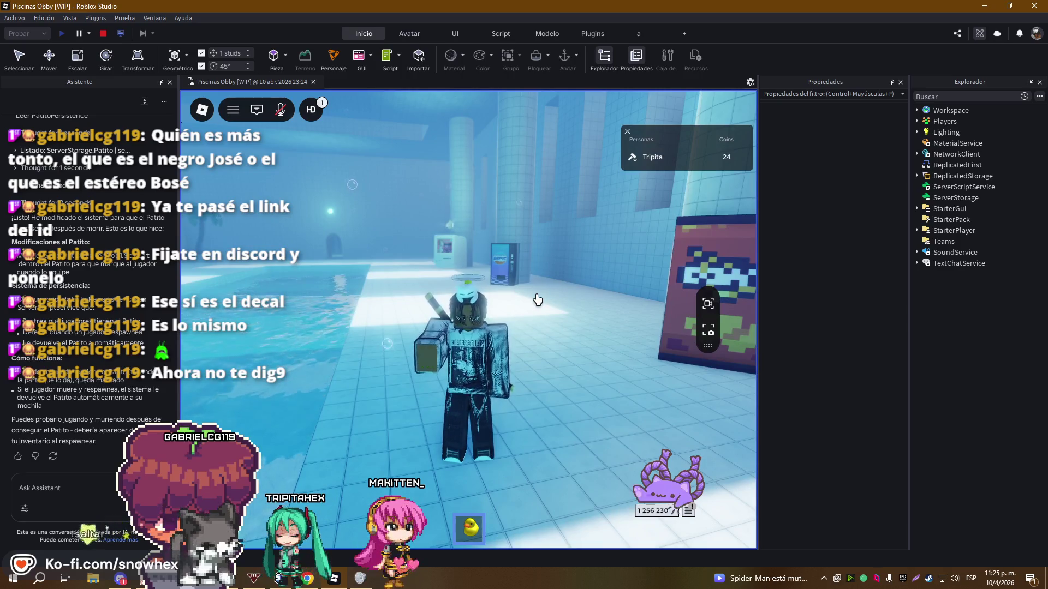
Equip the duck and walk around the podiums near the DeveloperProducts board
{"action": "key", "text": "1"}
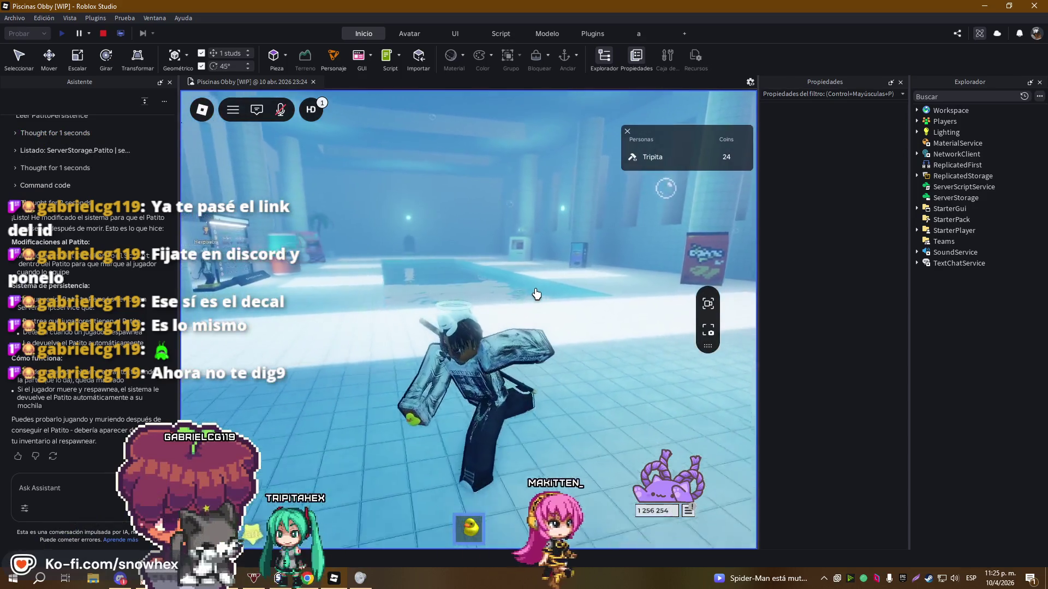
{"action": "key", "text": "a"}
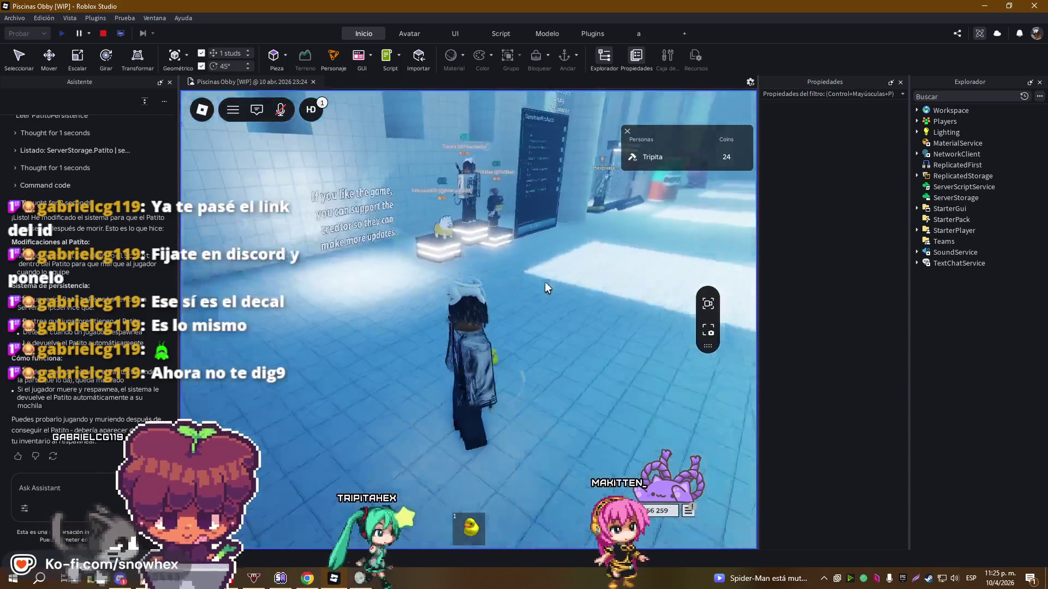
{"action": "key", "text": "w"}
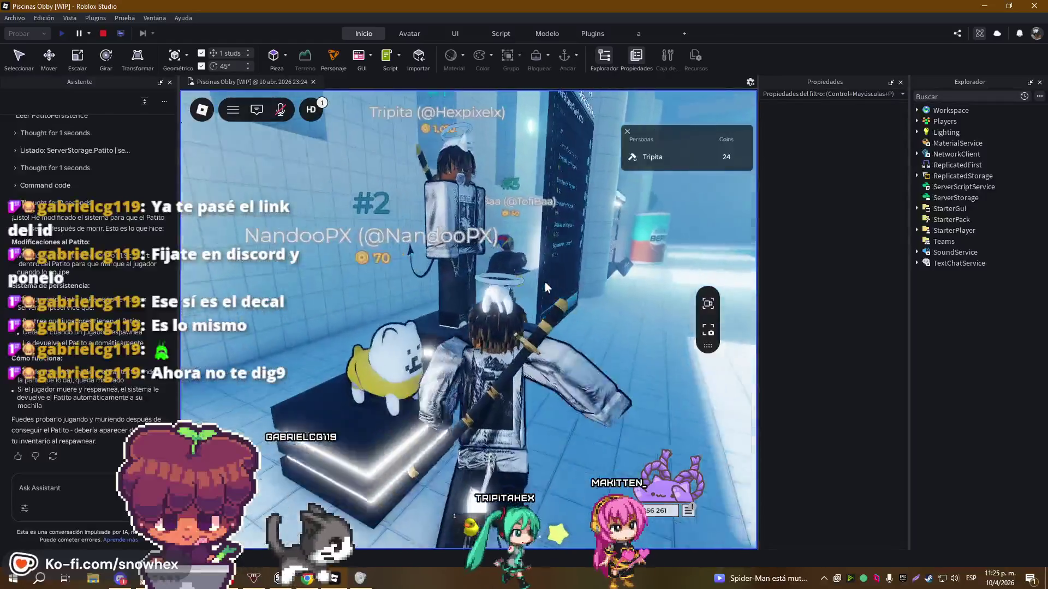
{"action": "key", "text": "s"}
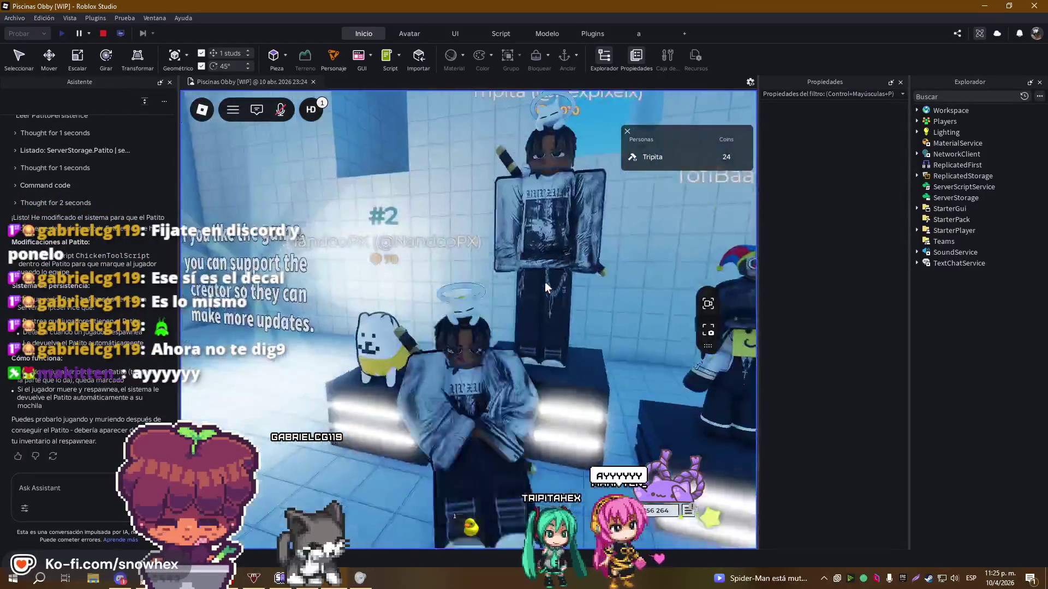
{"action": "key", "text": "s"}
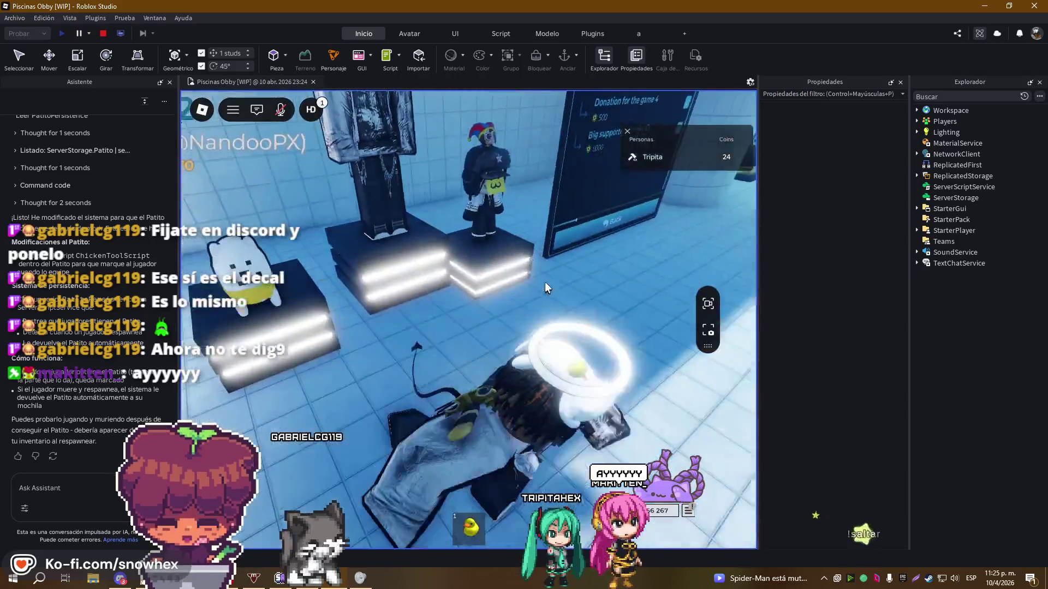
{"action": "key", "text": "w"}
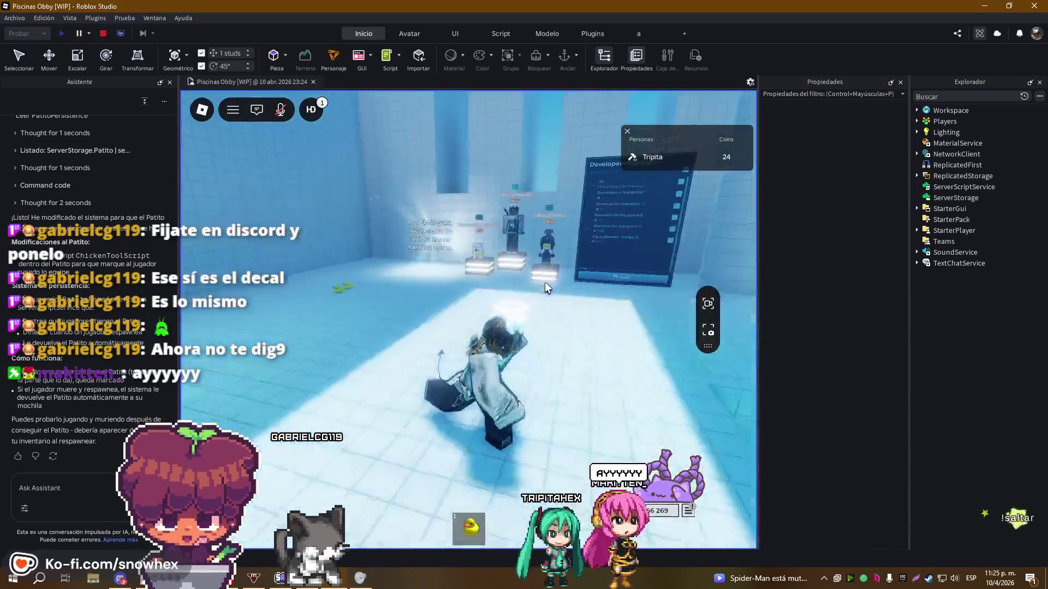
{"action": "key", "text": "w"}
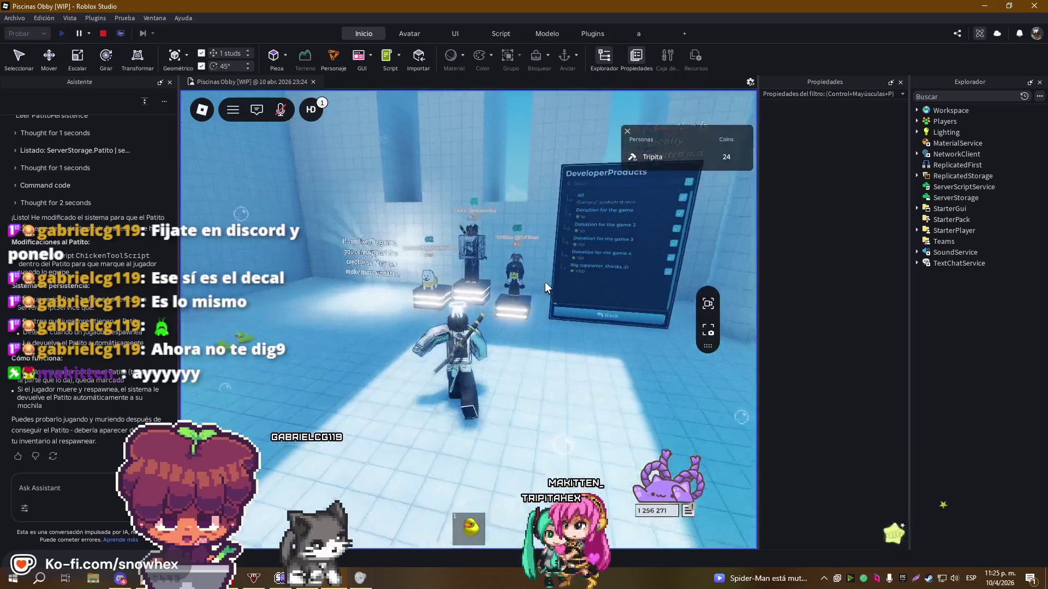
{"action": "key", "text": "s"}
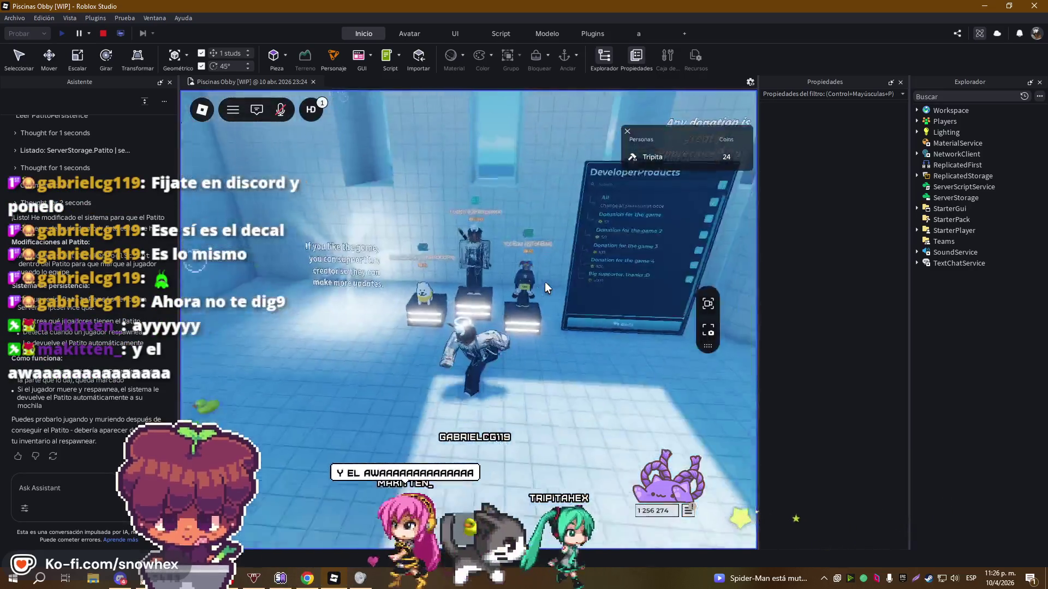
{"action": "key", "text": "w"}
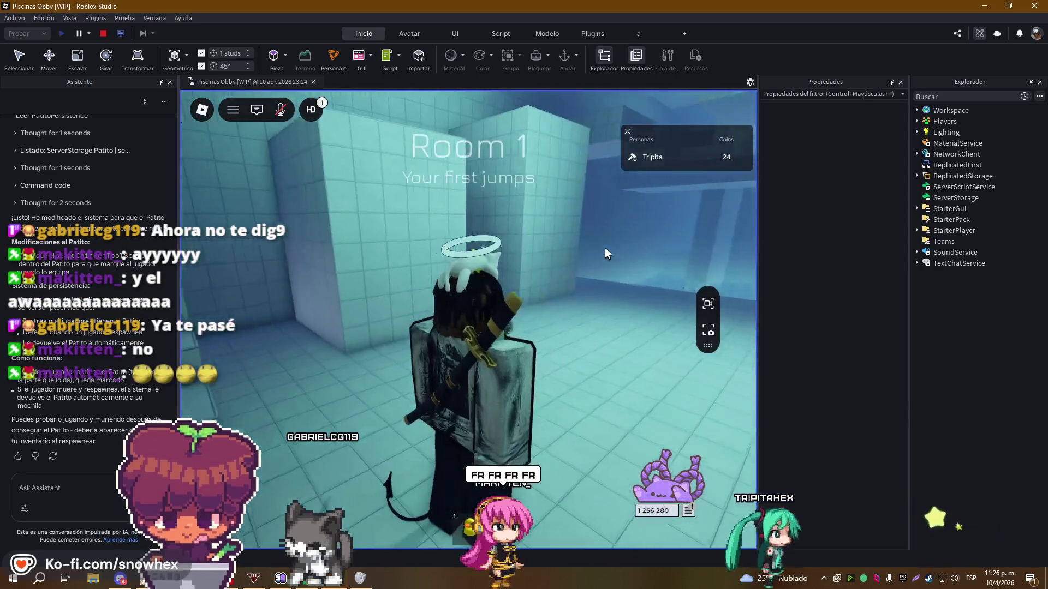
Toggle the Esc menu and walk from the corridor to the leaderboard beside the pool
{"action": "key", "text": "Escape"}
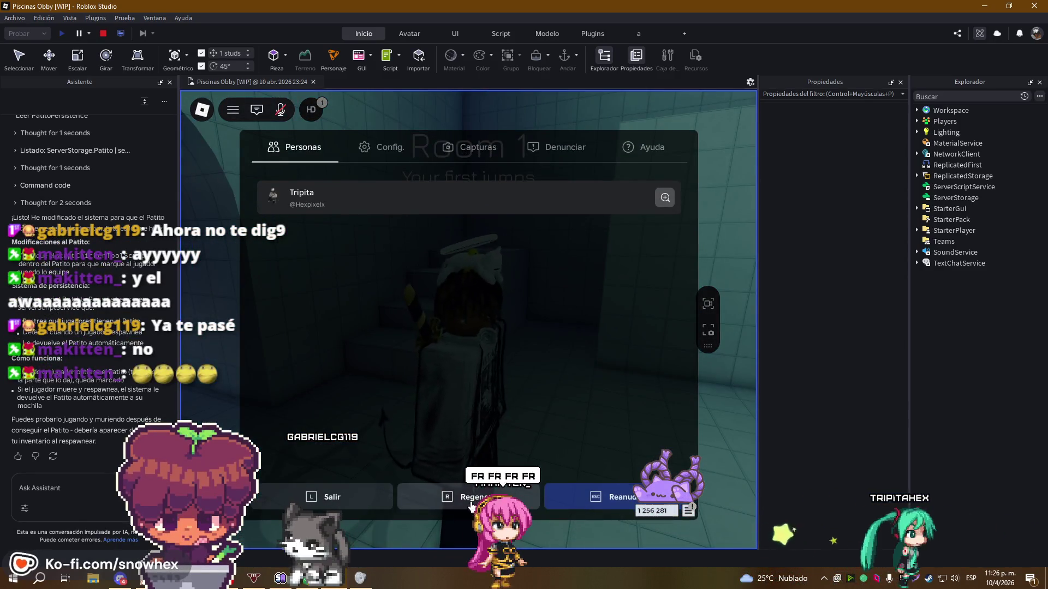
{"action": "key", "text": "Escape"}
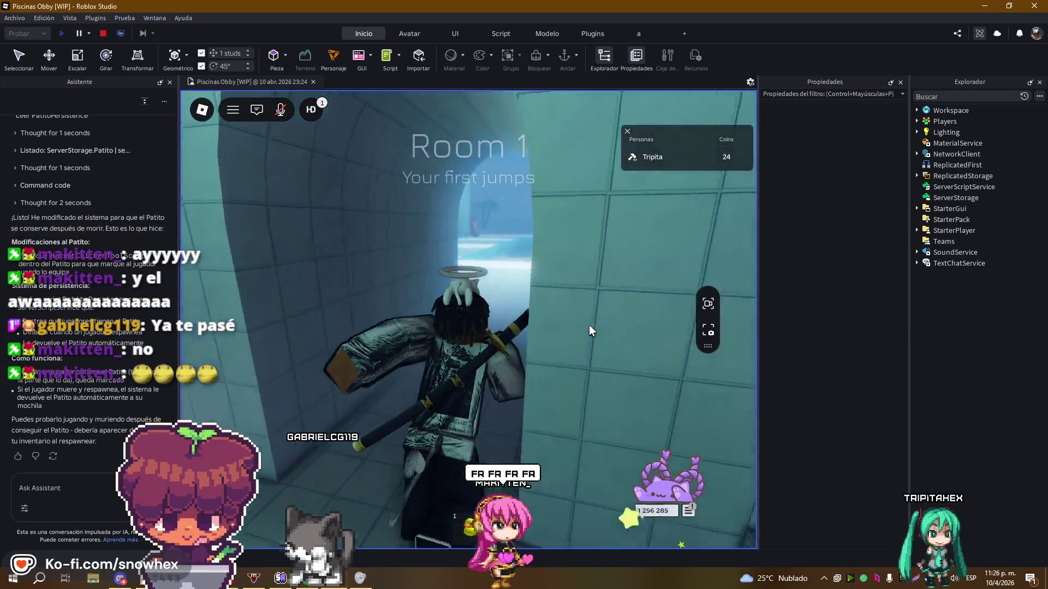
{"action": "key", "text": "w"}
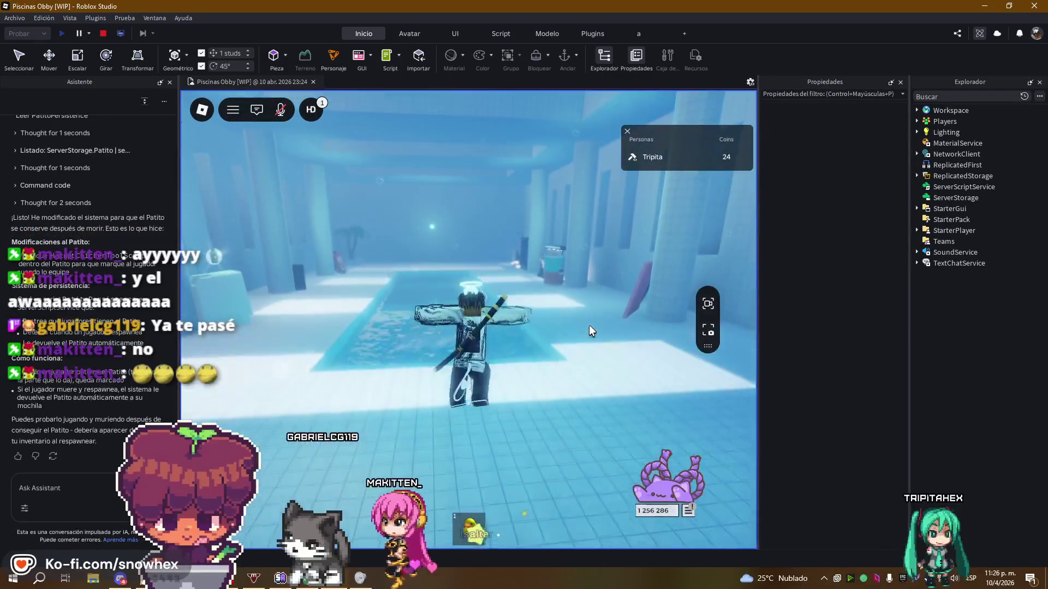
{"action": "key", "text": "d"}
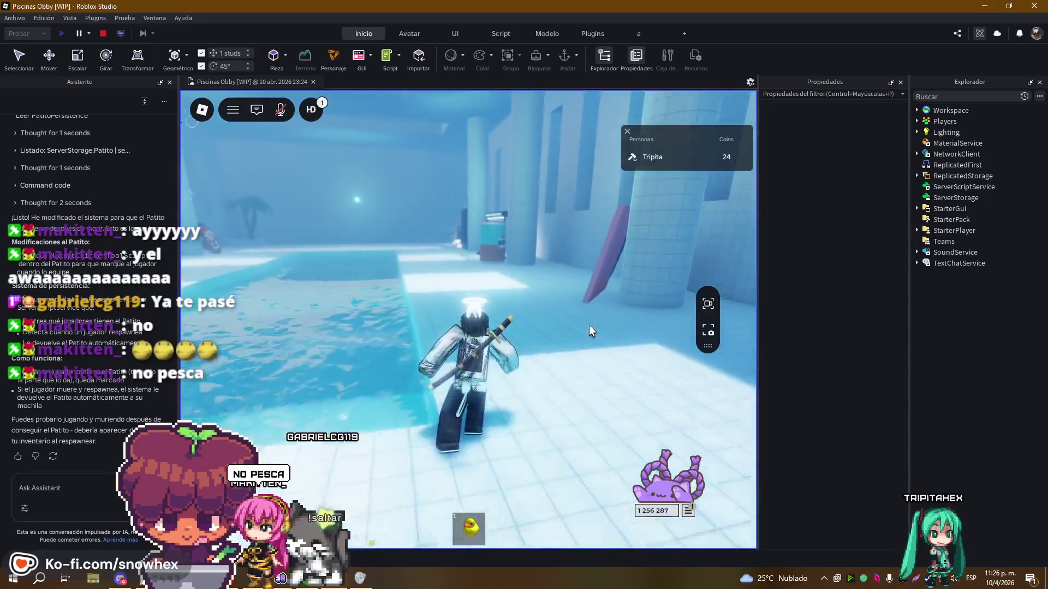
{"action": "key", "text": "a"}
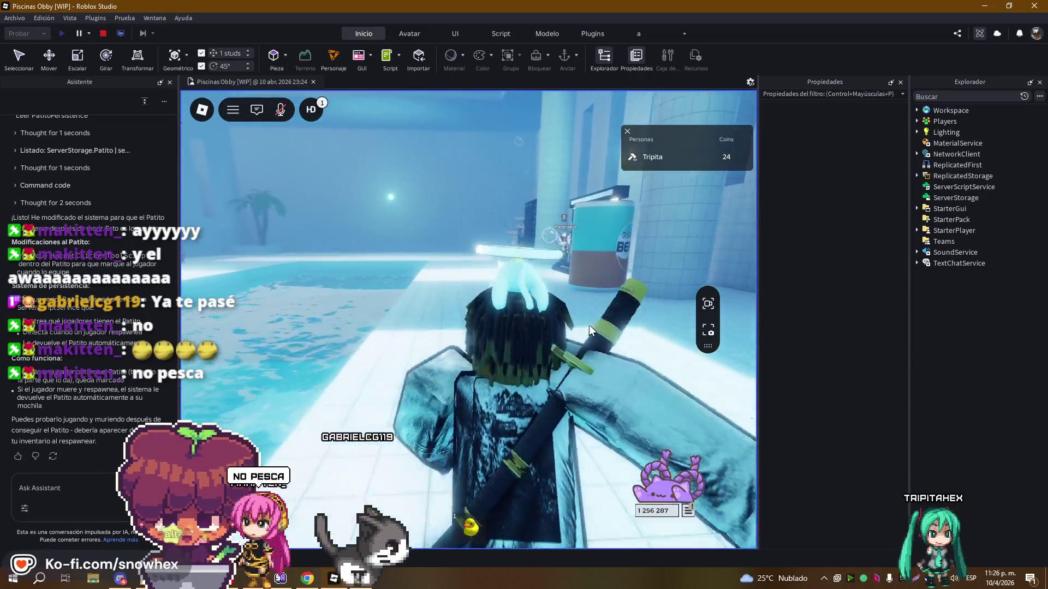
{"action": "key", "text": "w"}
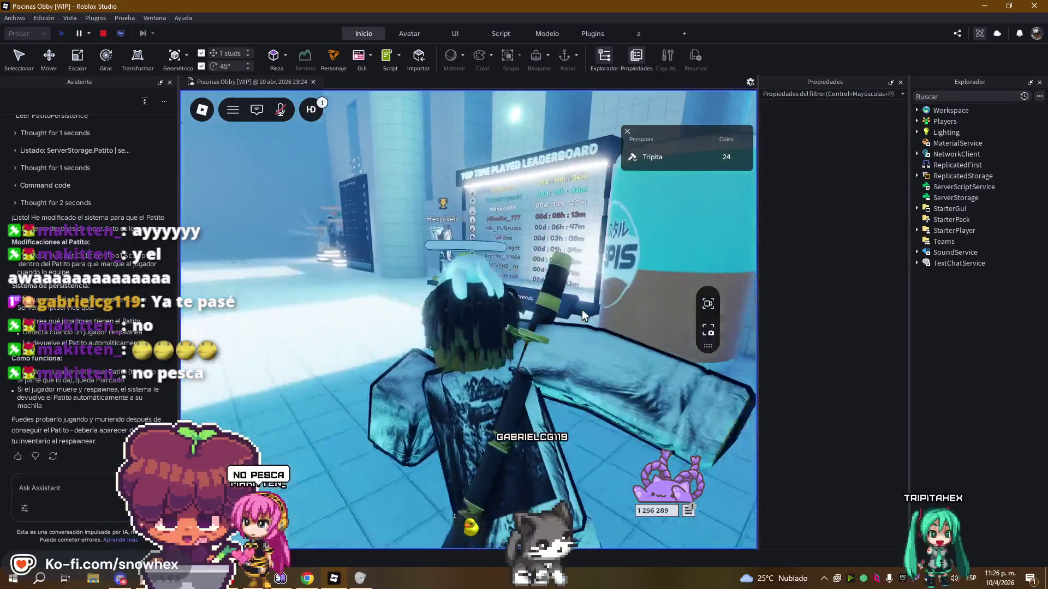
{"action": "key", "text": "s"}
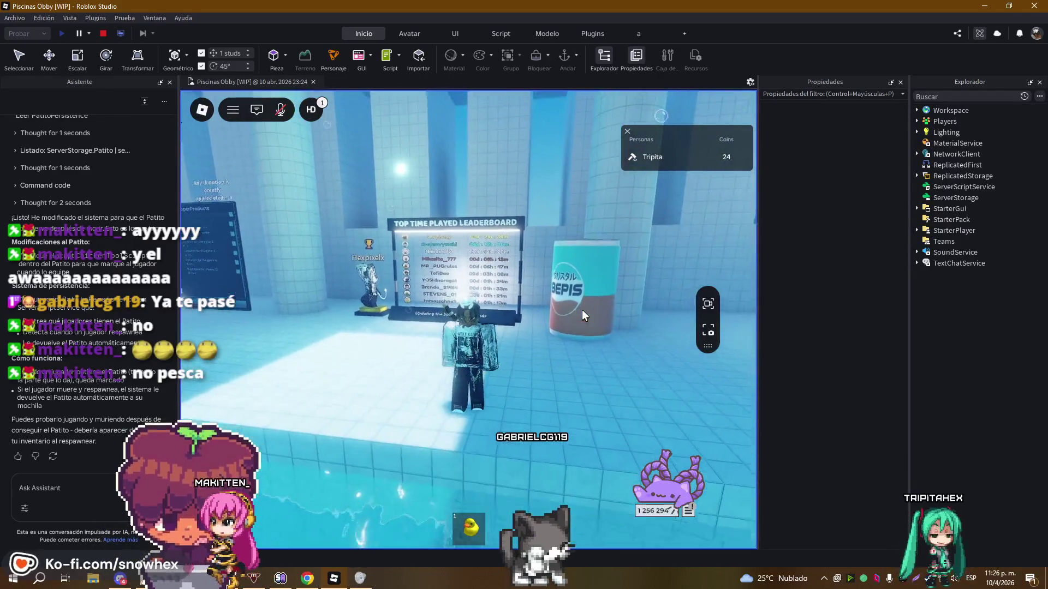
{"action": "key", "text": "d"}
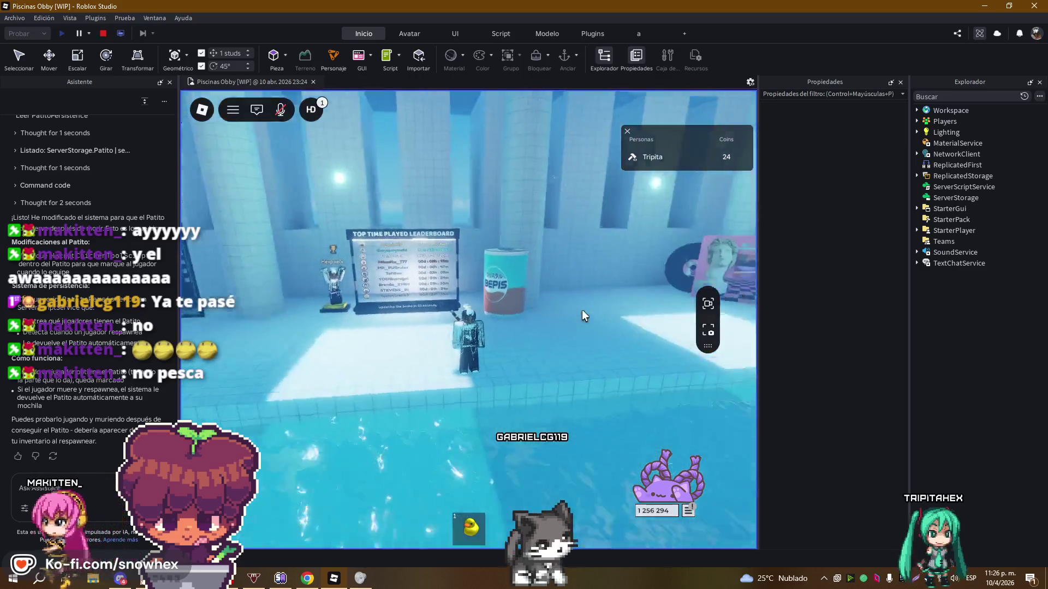
Perform the Nonchalant Sit emote, orbit the camera around the avatar, and close the Asistente panel
{"action": "key", "text": "period"}
{"action": "key", "text": "period"}
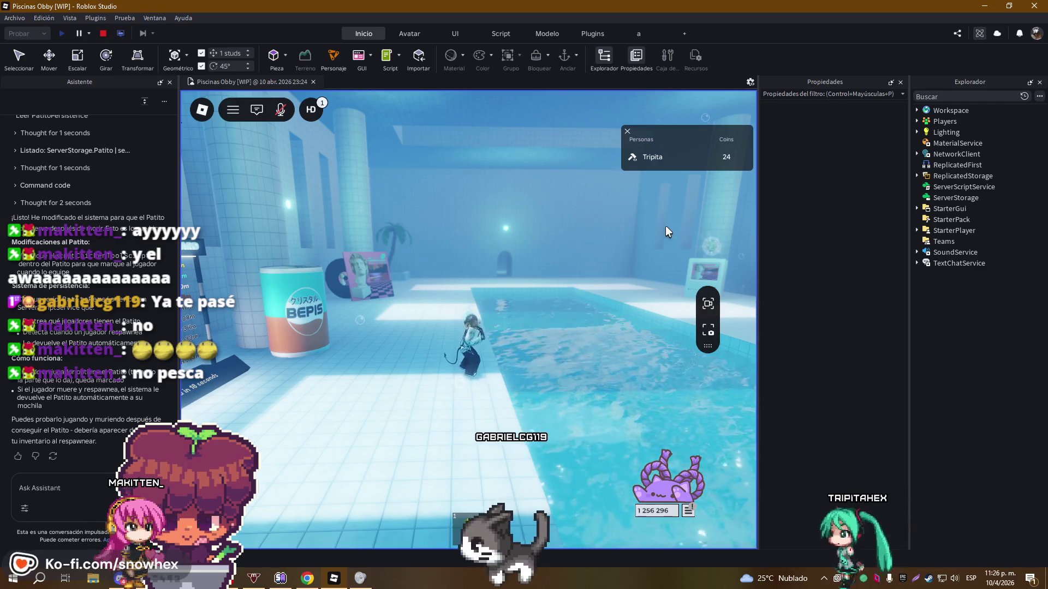
{"action": "key", "text": "period"}
{"action": "left_click", "coordinate": [535, 282]}
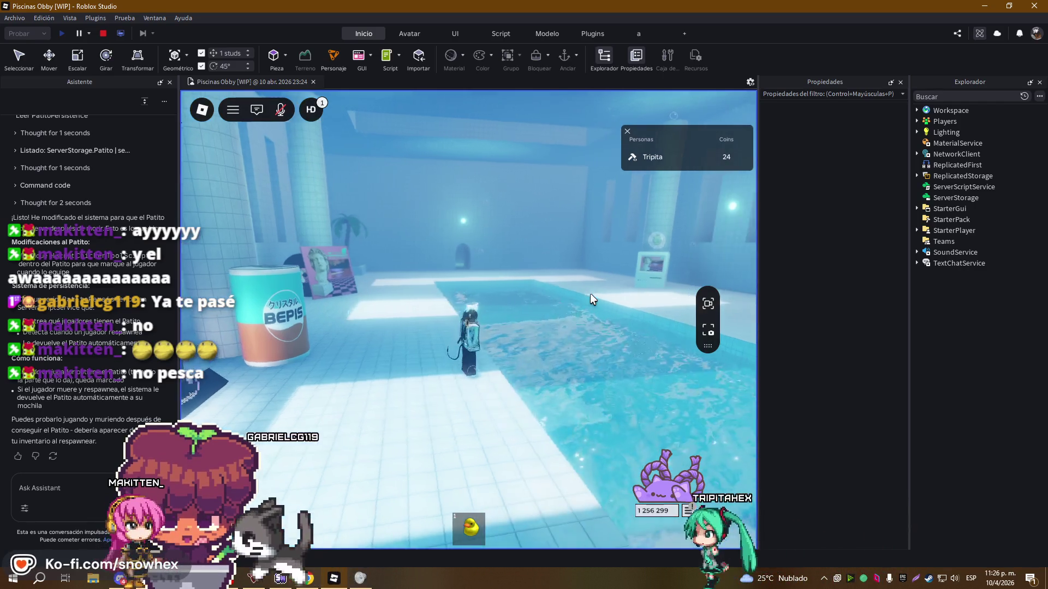
{"action": "key", "text": "Left"}
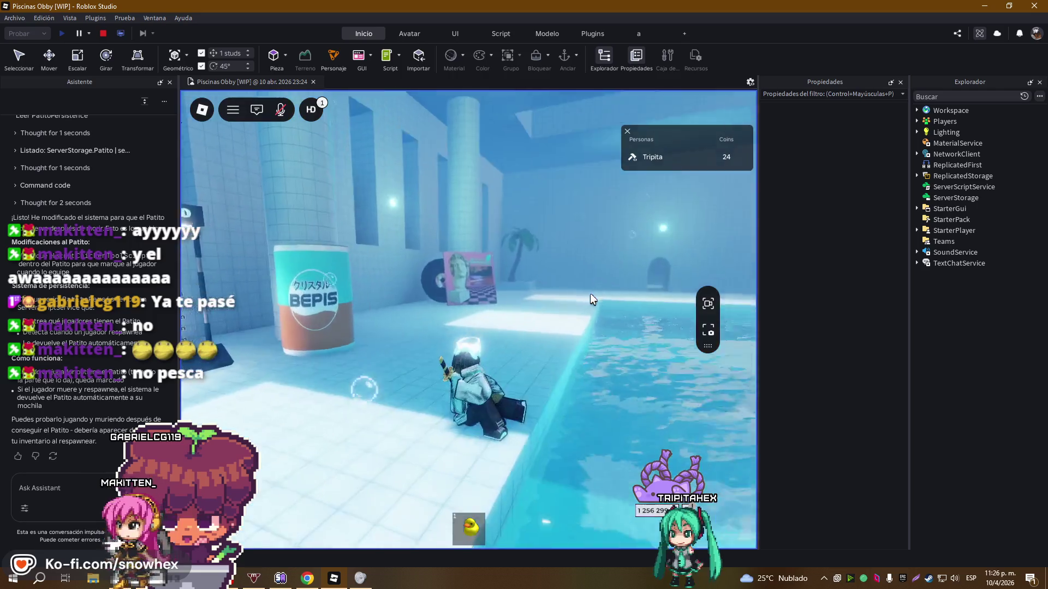
{"action": "key", "text": "Left"}
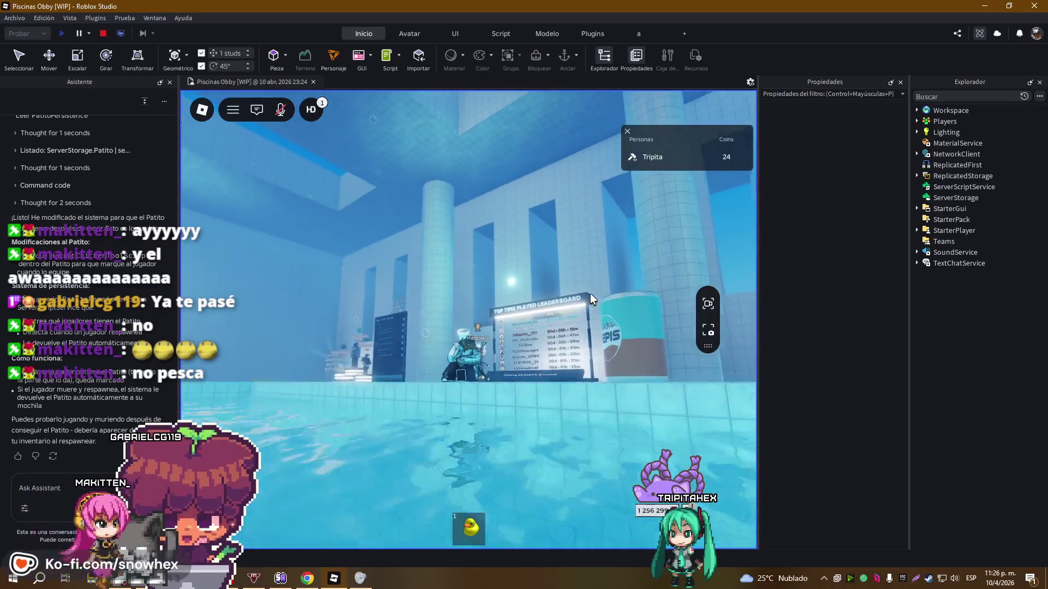
{"action": "key", "text": "Left"}
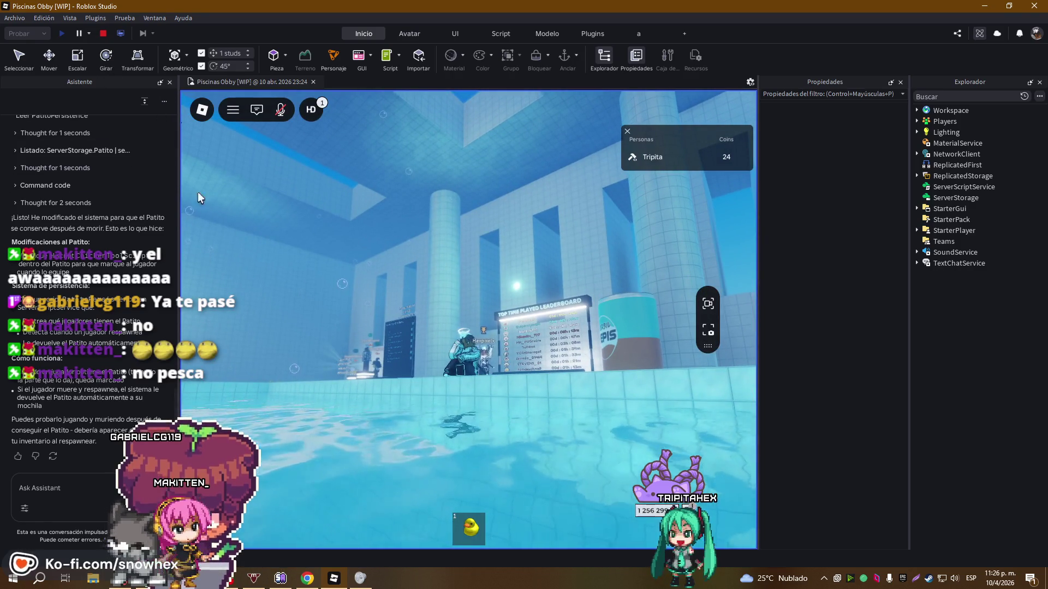
{"action": "left_click", "coordinate": [170, 83]}
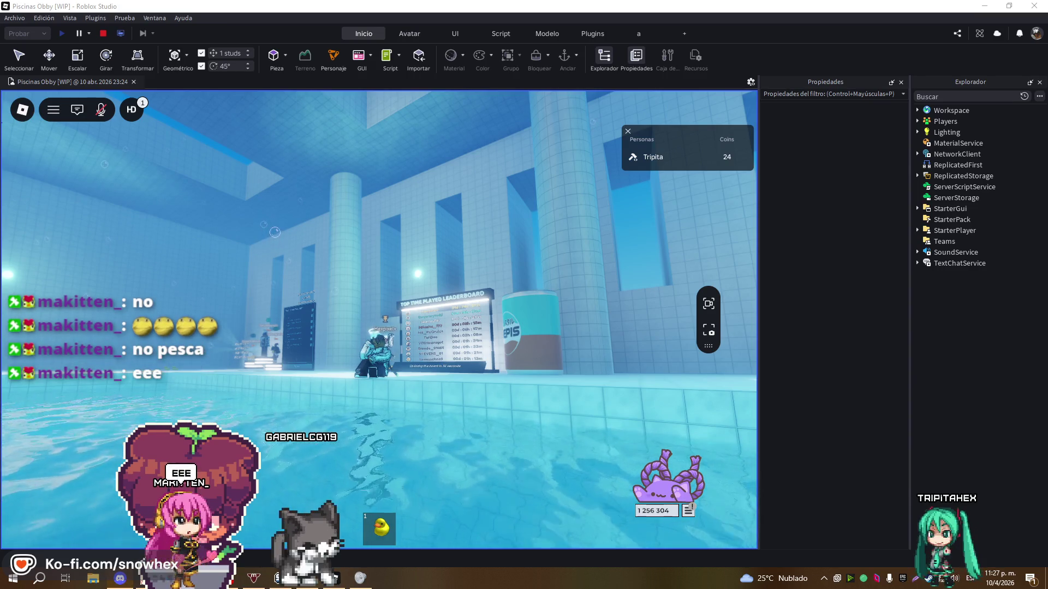
{"action": "left_click", "coordinate": [609, 399]}
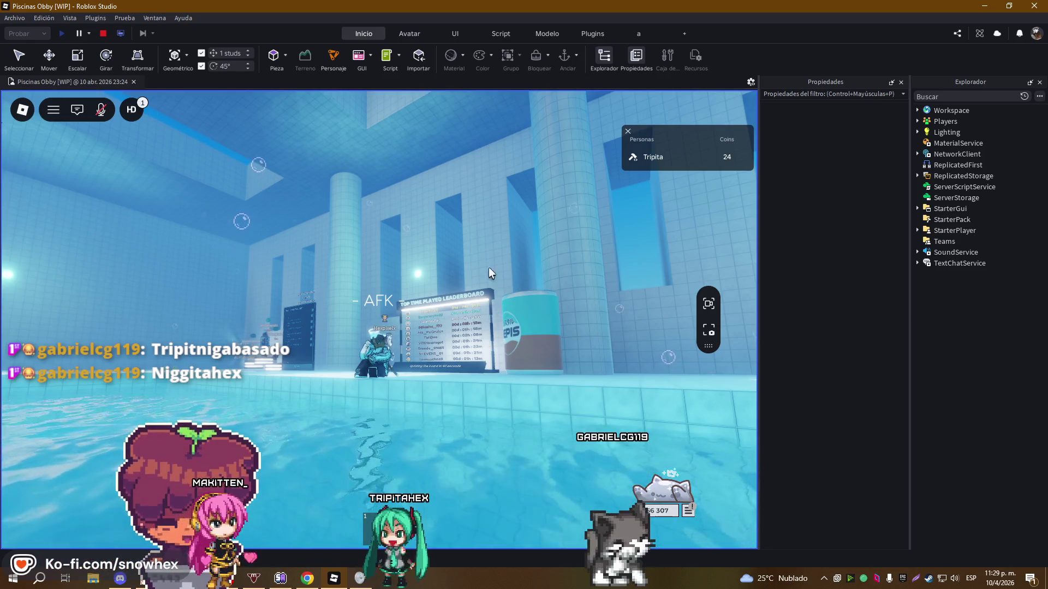
Return to the Studio edit window and stop the playtest with Shift+F5
{"action": "key", "text": "alt+Tab"}
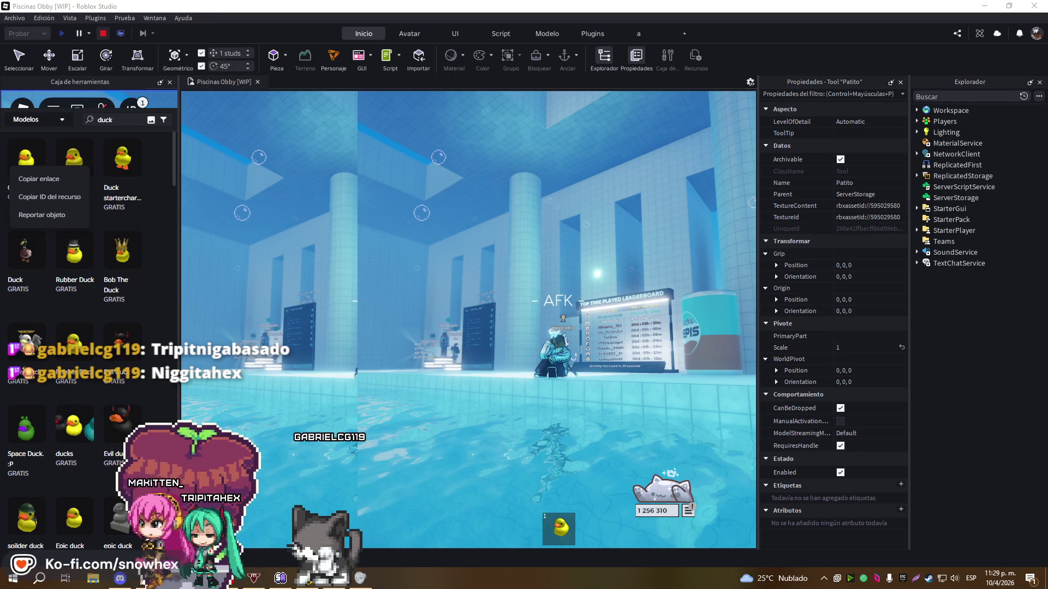
{"action": "key", "text": "shift+F5"}
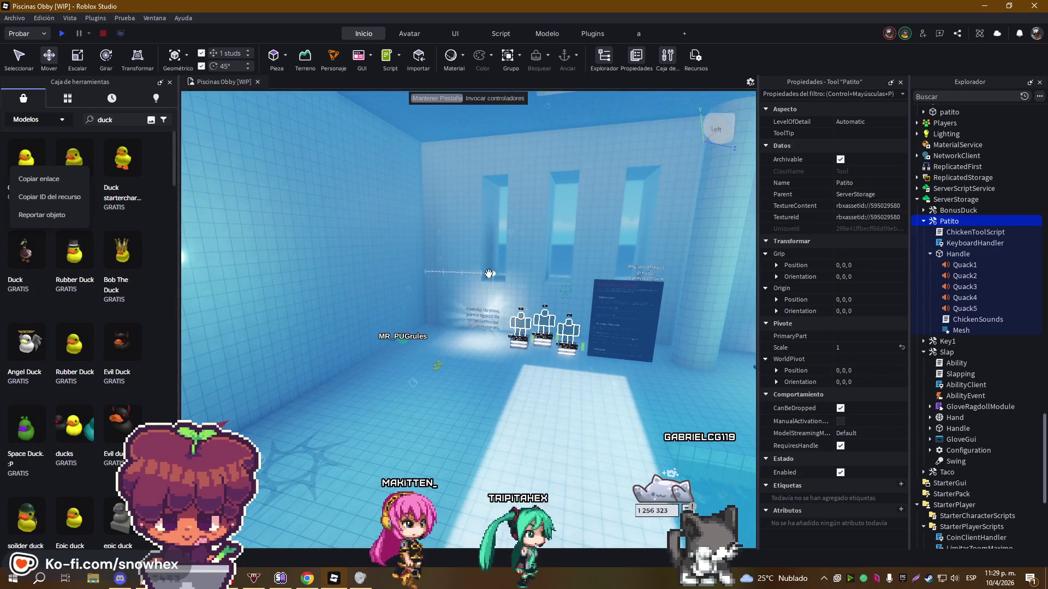
{"action": "scroll", "coordinate": [498, 284], "scroll_direction": "up", "scroll_amount": 2}
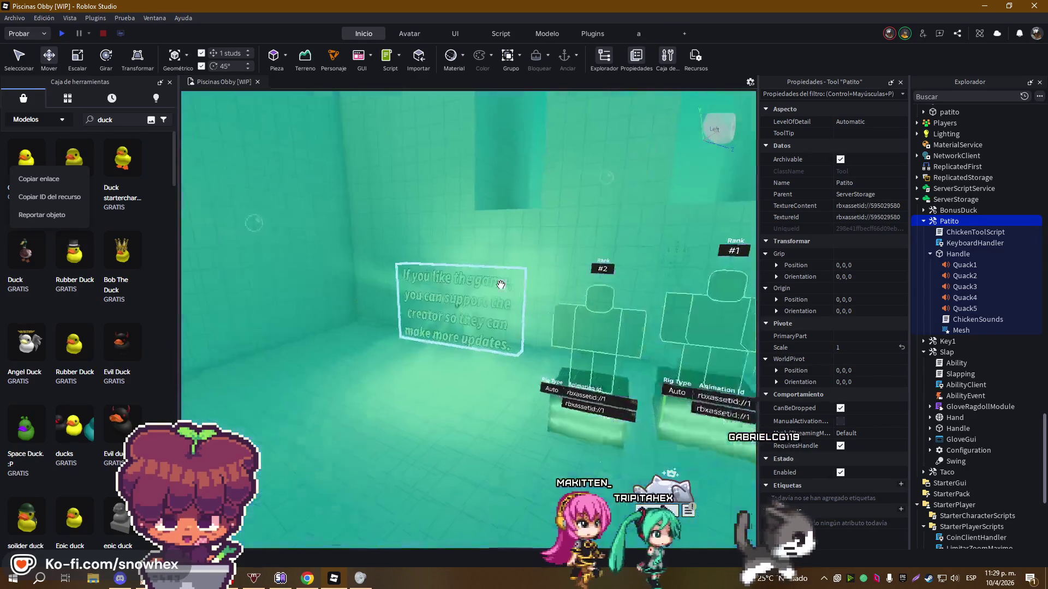
Dismiss the duck model's link options menu in the Toolbox
{"action": "scroll", "coordinate": [501, 284], "scroll_direction": "up", "scroll_amount": 10}
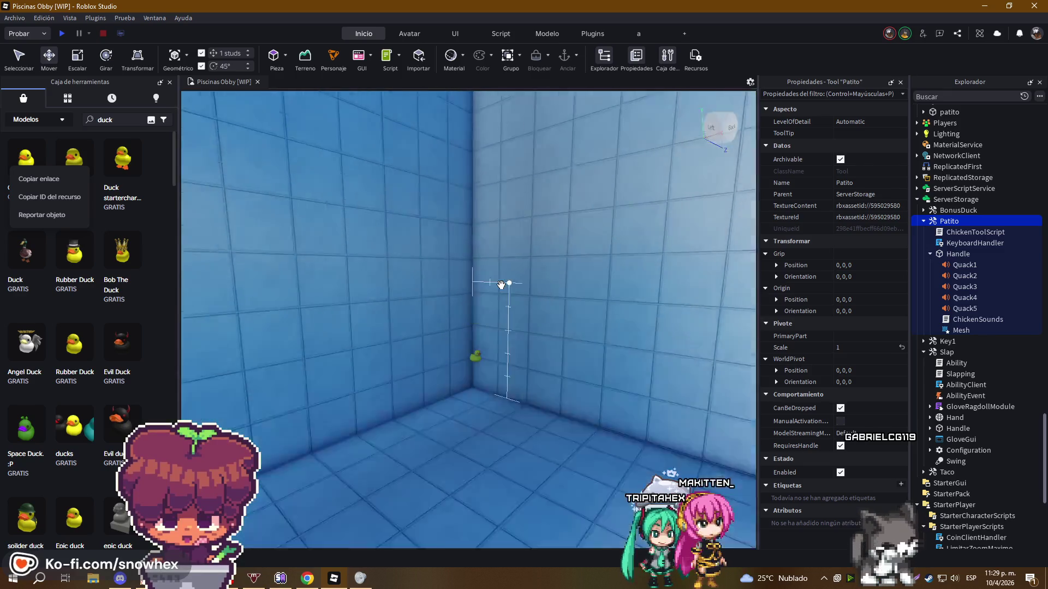
{"action": "scroll", "coordinate": [501, 284], "scroll_direction": "down", "scroll_amount": 5}
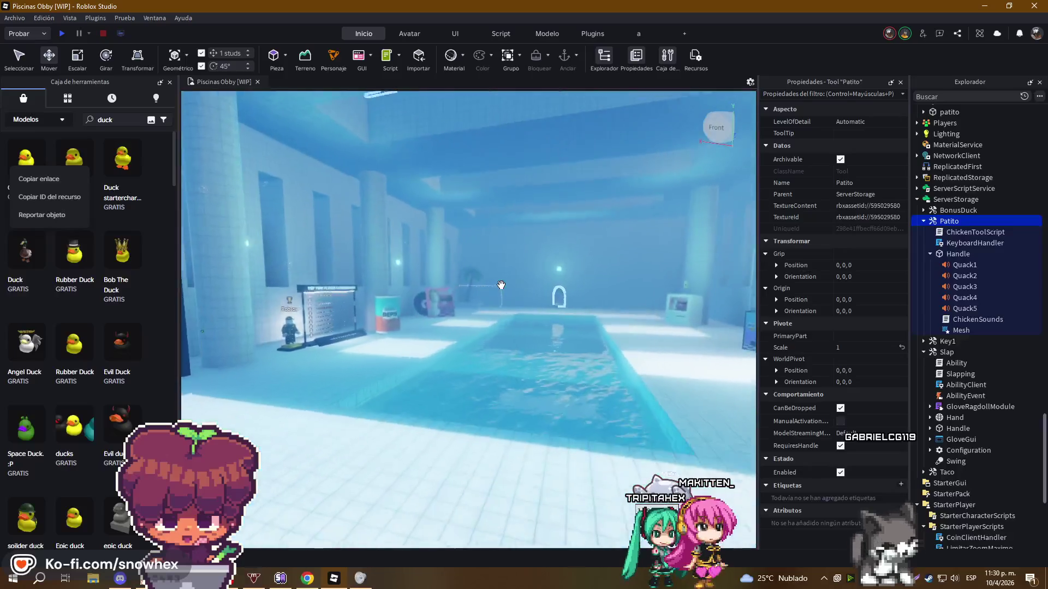
{"action": "scroll", "coordinate": [501, 285], "scroll_direction": "up", "scroll_amount": 3}
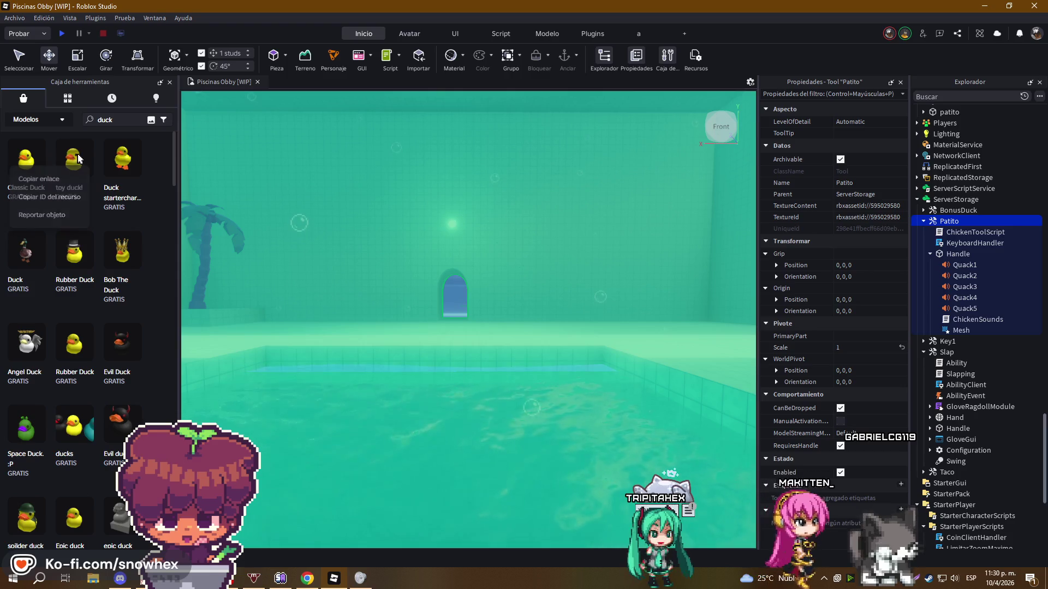
{"action": "left_click", "coordinate": [555, 254]}
Fly through the pool, tunnel and adjoining tiled room to face the stairs and pillars
{"action": "key", "text": "w"}
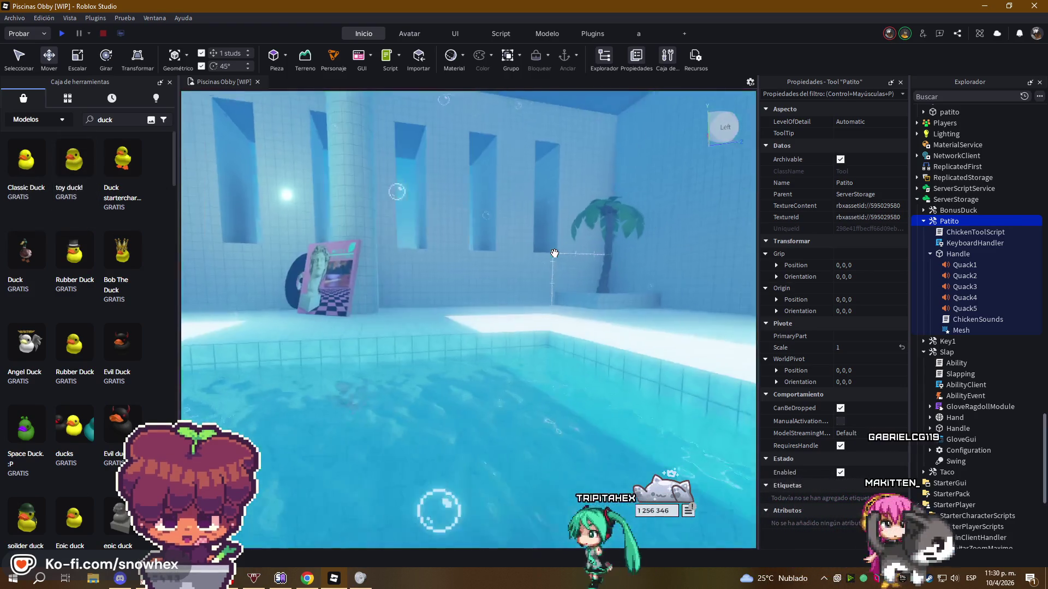
{"action": "key", "text": "s"}
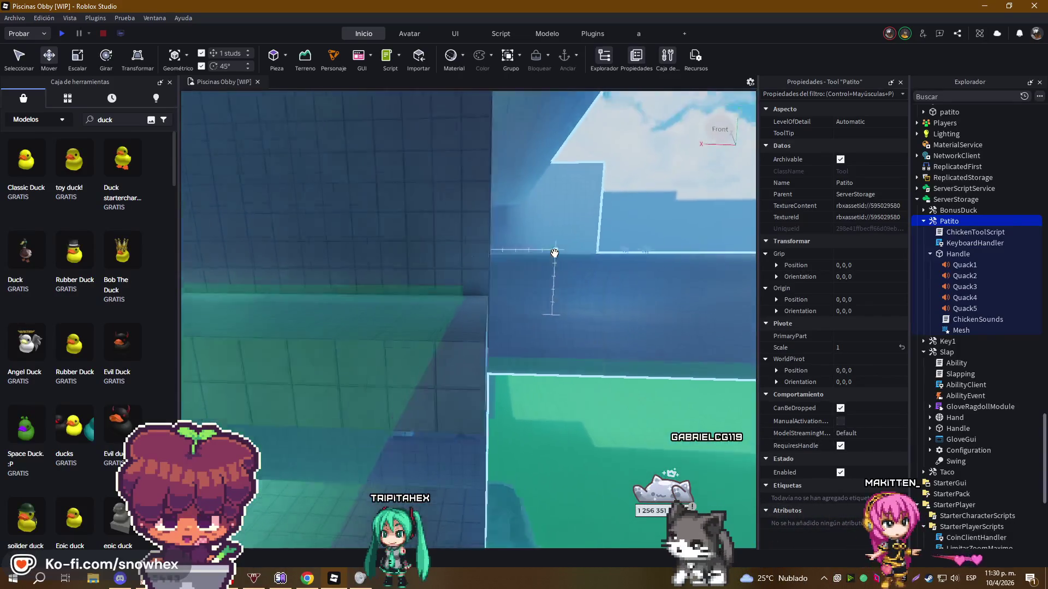
{"action": "key", "text": "s"}
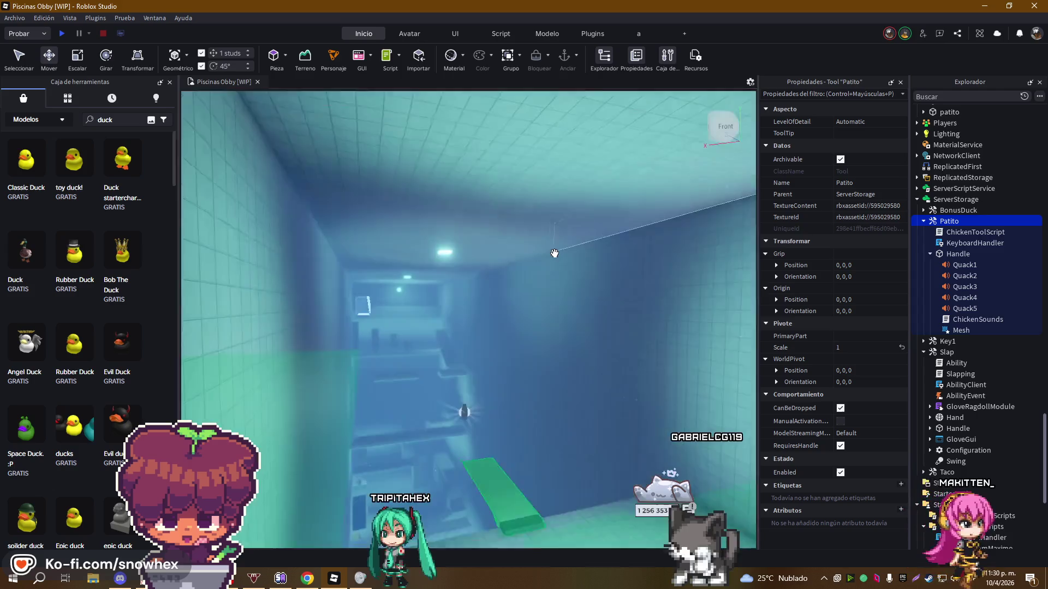
{"action": "key", "text": "w"}
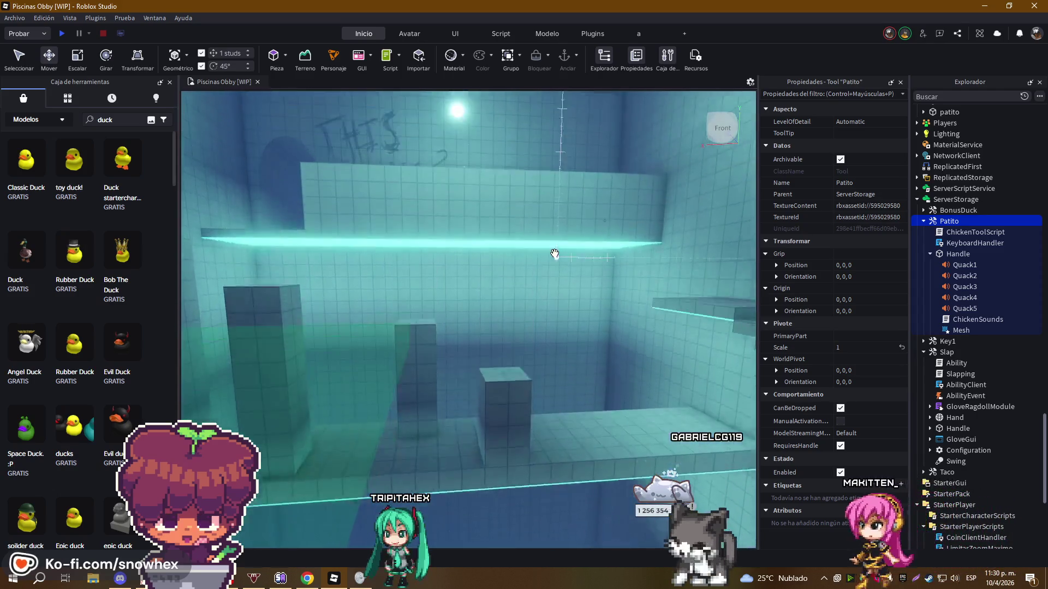
{"action": "key", "text": "w"}
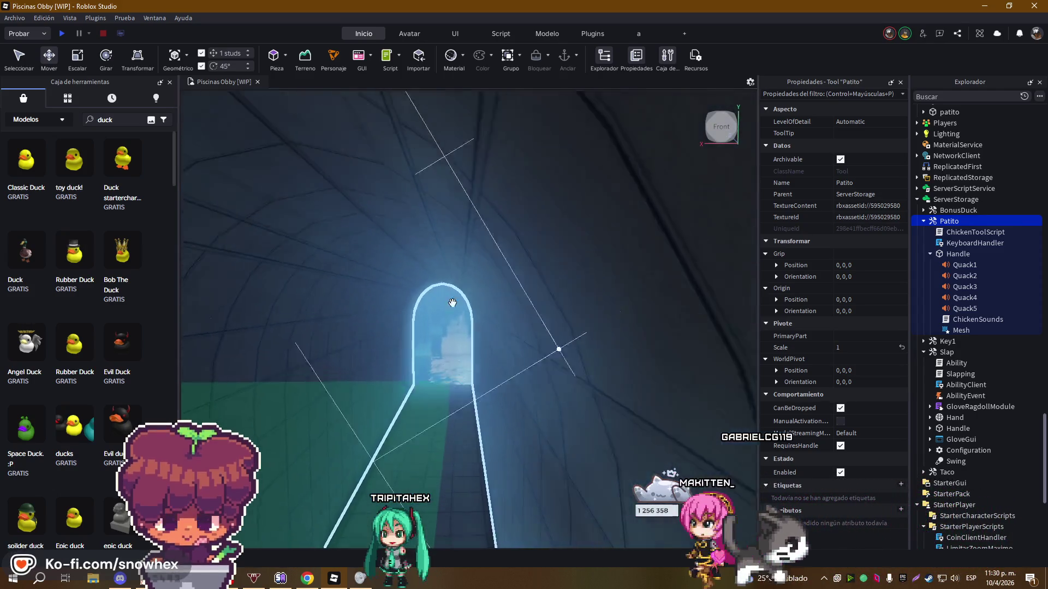
{"action": "key", "text": "s"}
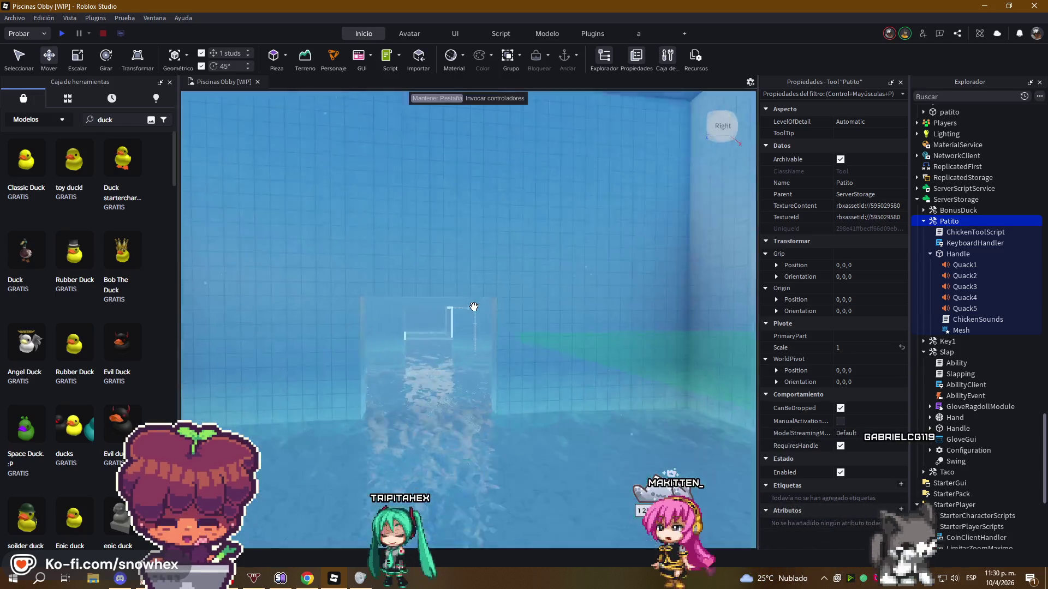
{"action": "key", "text": "w"}
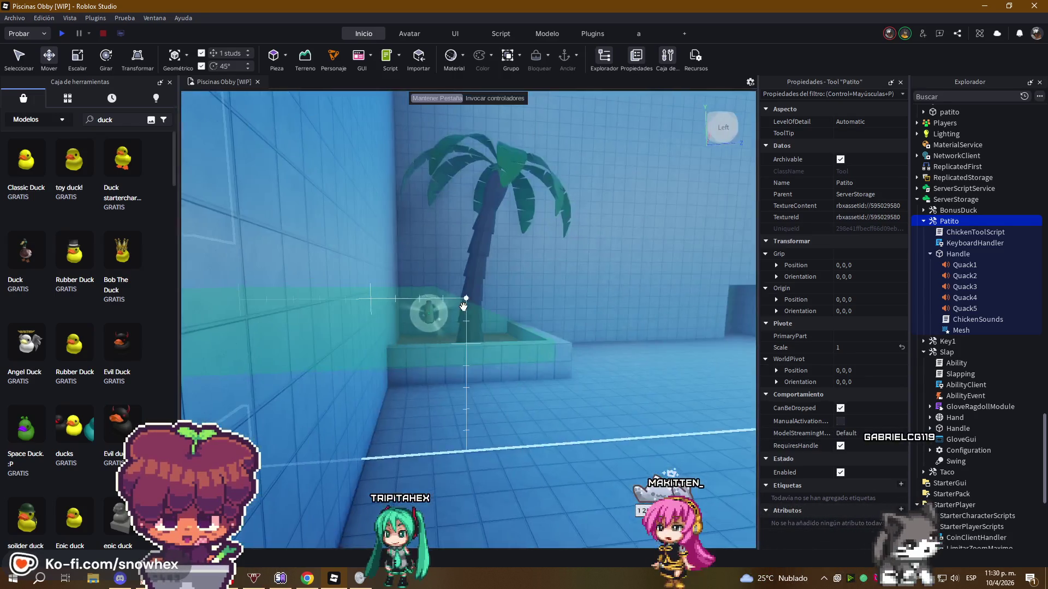
{"action": "key", "text": "s"}
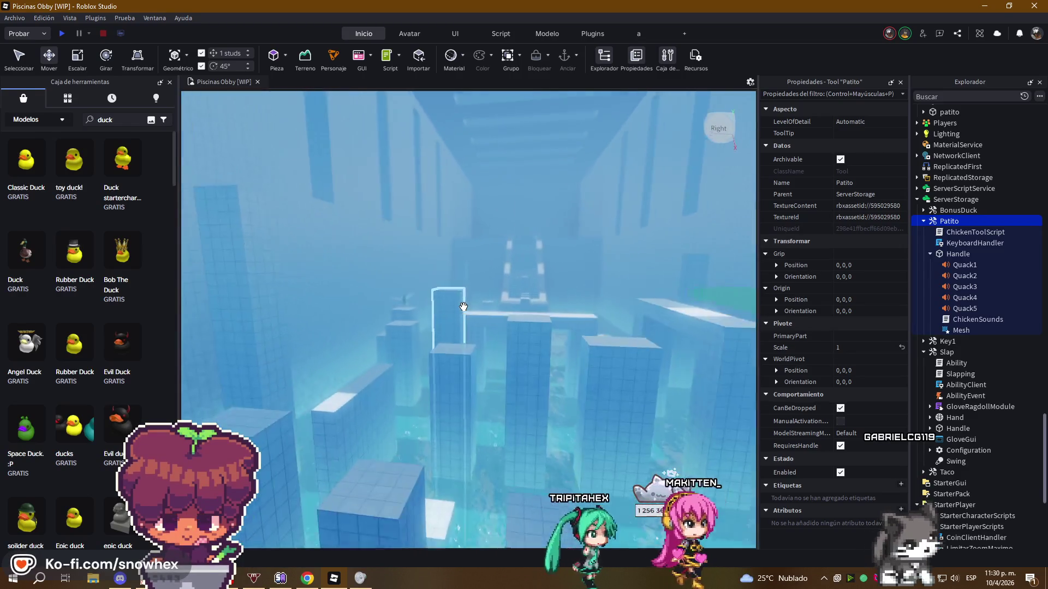
{"action": "key", "text": "s"}
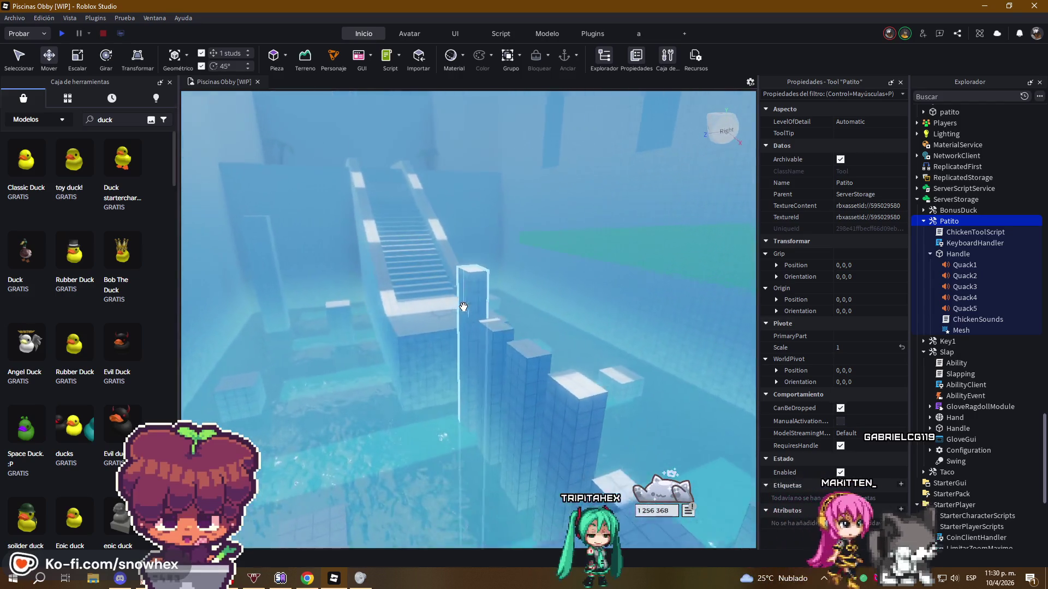
{"action": "right_click", "coordinate": [463, 306]}
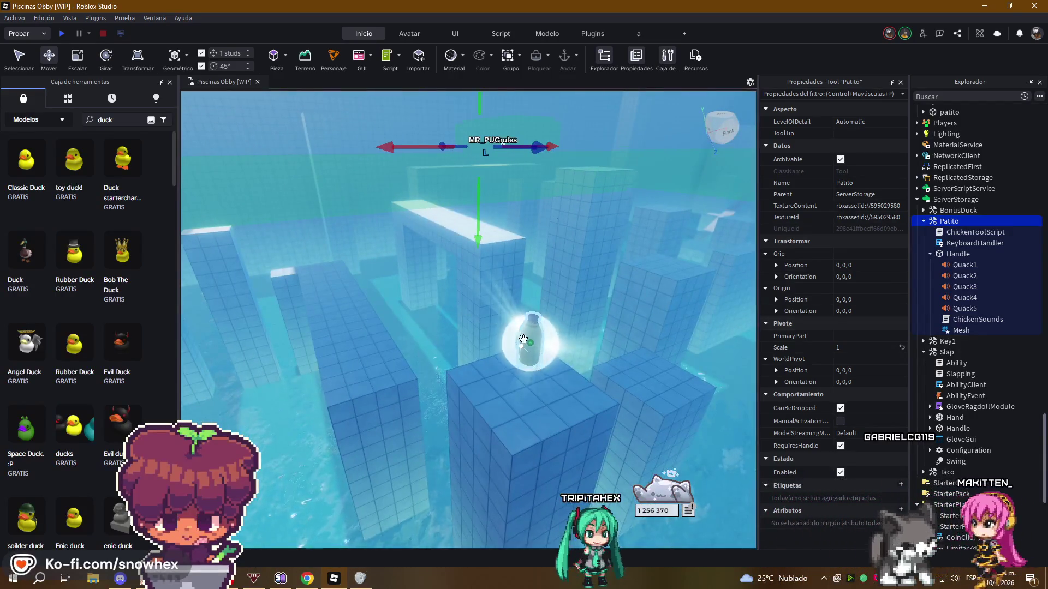
Duplicate the coin bottle on the pillar and slide the copy along X and Z
{"action": "left_click", "coordinate": [526, 282]}
{"action": "key", "text": "f"}
{"action": "key", "text": "ctrl+d"}
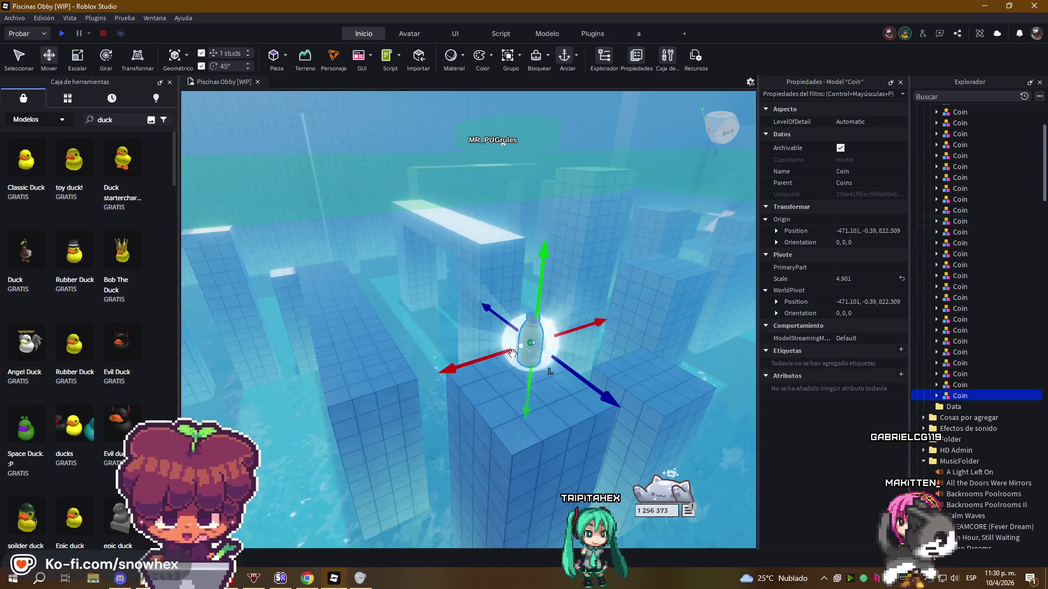
{"action": "mouse_move", "coordinate": [458, 365]}
{"action": "left_mouse_down"}
{"action": "mouse_move", "coordinate": [380, 379]}
{"action": "mouse_move", "coordinate": [322, 437]}
{"action": "mouse_move", "coordinate": [341, 484]}
{"action": "left_mouse_up"}
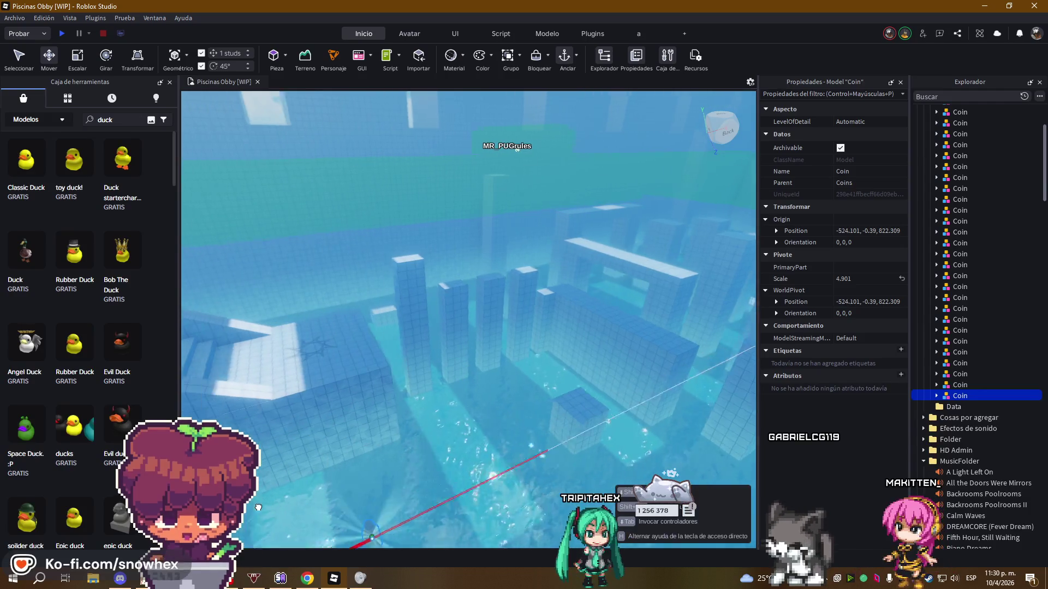
{"action": "mouse_move", "coordinate": [382, 436]}
{"action": "left_mouse_down"}
{"action": "mouse_move", "coordinate": [365, 404]}
{"action": "mouse_move", "coordinate": [433, 347]}
{"action": "left_mouse_up"}
{"action": "key", "text": "f"}
{"action": "left_click_drag", "start_coordinate": [500, 304], "coordinate": [598, 305]}
{"action": "mouse_move", "coordinate": [339, 300]}
{"action": "left_mouse_down"}
{"action": "mouse_move", "coordinate": [414, 299]}
{"action": "mouse_move", "coordinate": [294, 302]}
{"action": "left_mouse_up"}
{"action": "left_click", "coordinate": [477, 297]}
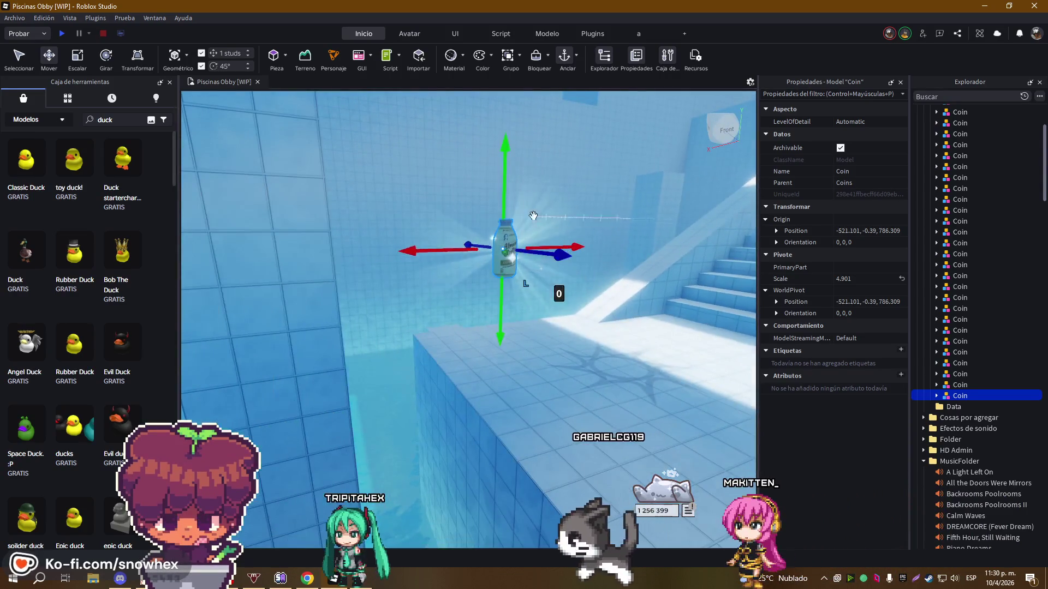
Lower the coin copy about 4 studs and shift it 4 studs along X toward the stairs
{"action": "left_click_drag", "start_coordinate": [503, 158], "coordinate": [506, 254]}
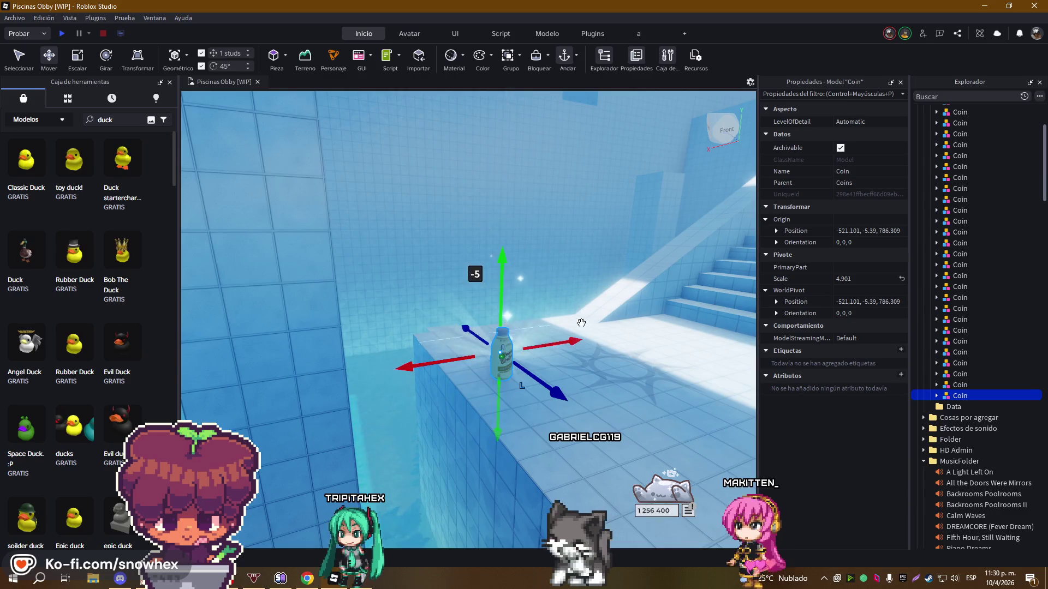
{"action": "left_click_drag", "start_coordinate": [675, 315], "coordinate": [626, 304]}
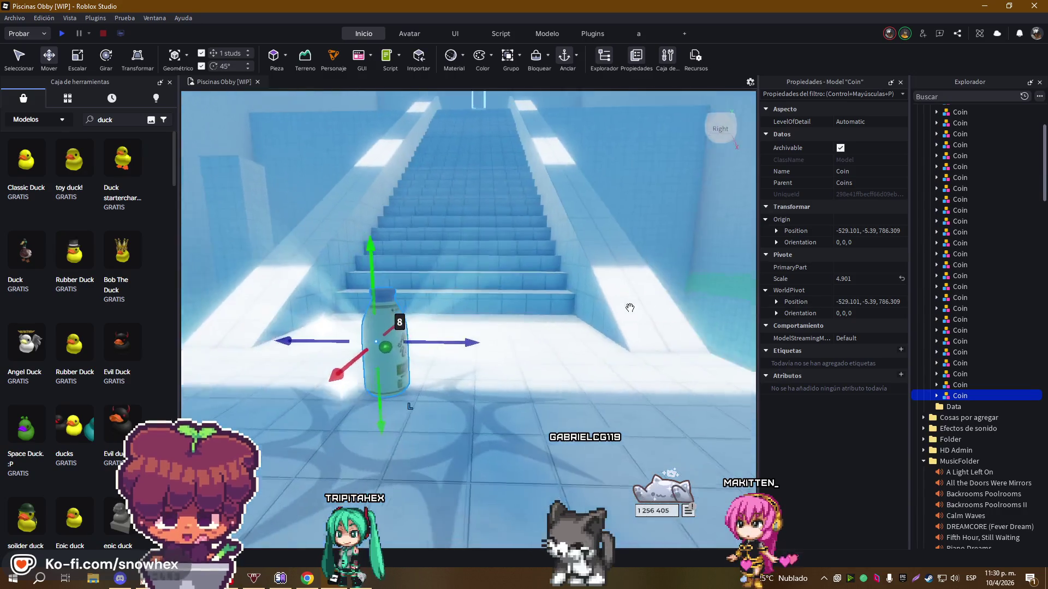
{"action": "left_click_drag", "start_coordinate": [479, 301], "coordinate": [524, 321]}
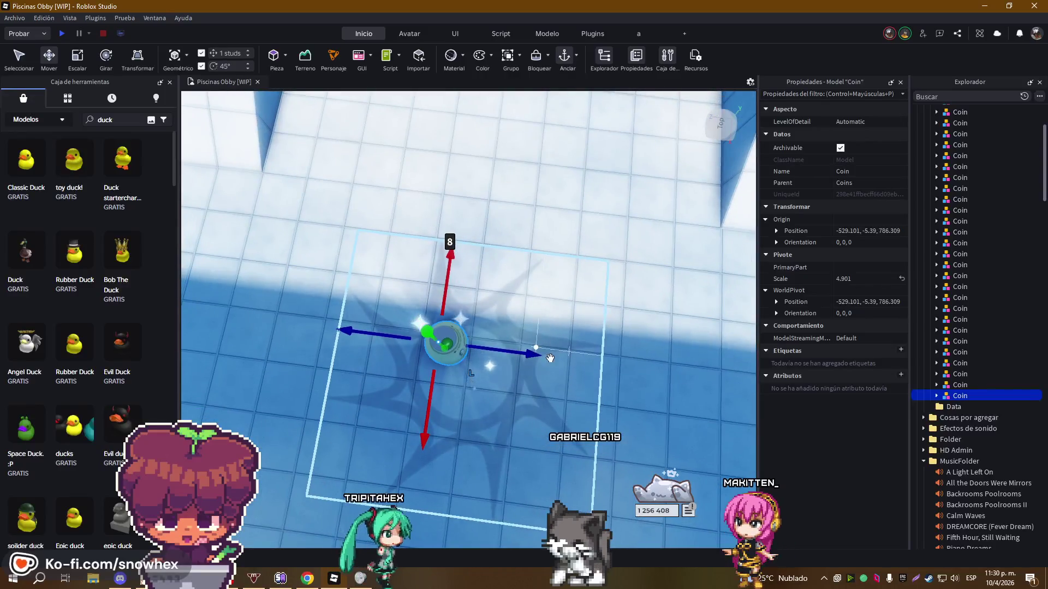
{"action": "left_click_drag", "start_coordinate": [533, 356], "coordinate": [555, 357]}
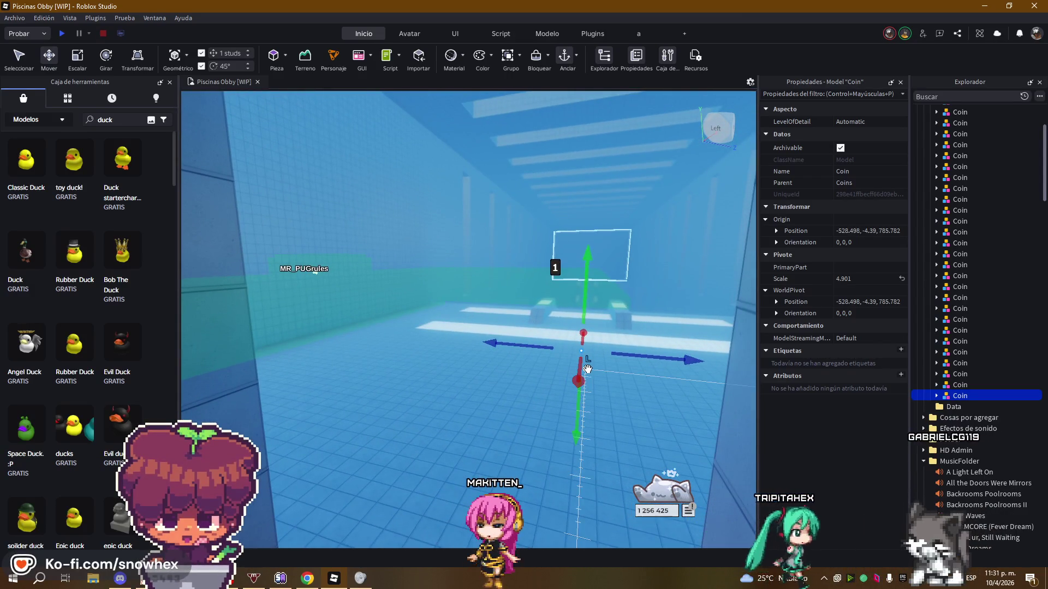
Duplicate the placed coin and carry the copy about 217 studs along X into the slide tube
{"action": "key", "text": "ctrl+d"}
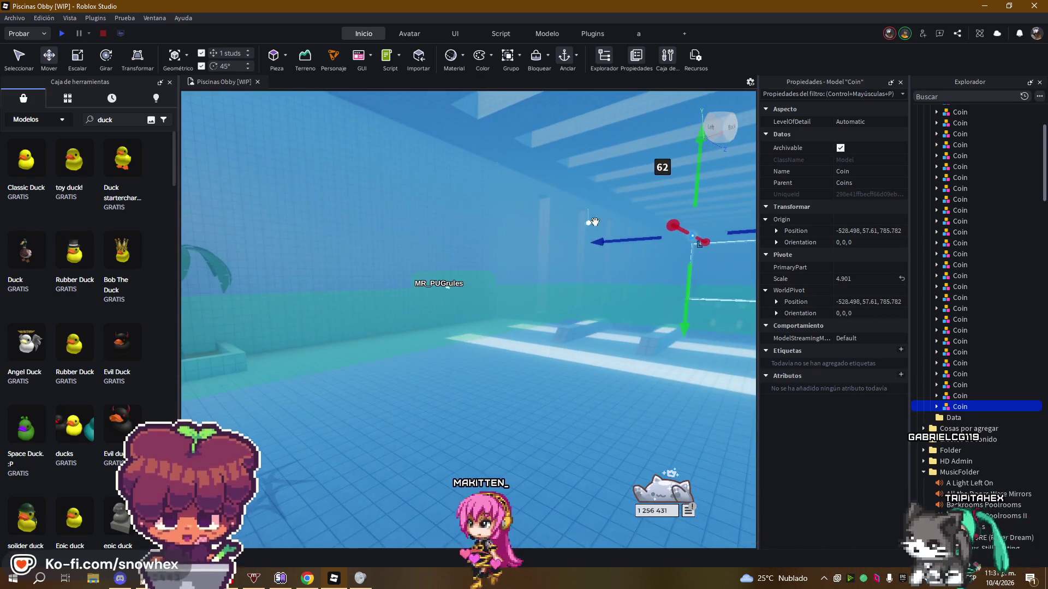
{"action": "mouse_move", "coordinate": [673, 222]}
{"action": "left_mouse_down"}
{"action": "mouse_move", "coordinate": [203, 217]}
{"action": "mouse_move", "coordinate": [305, 131]}
{"action": "mouse_move", "coordinate": [479, 147]}
{"action": "mouse_move", "coordinate": [564, 136]}
{"action": "left_mouse_up"}
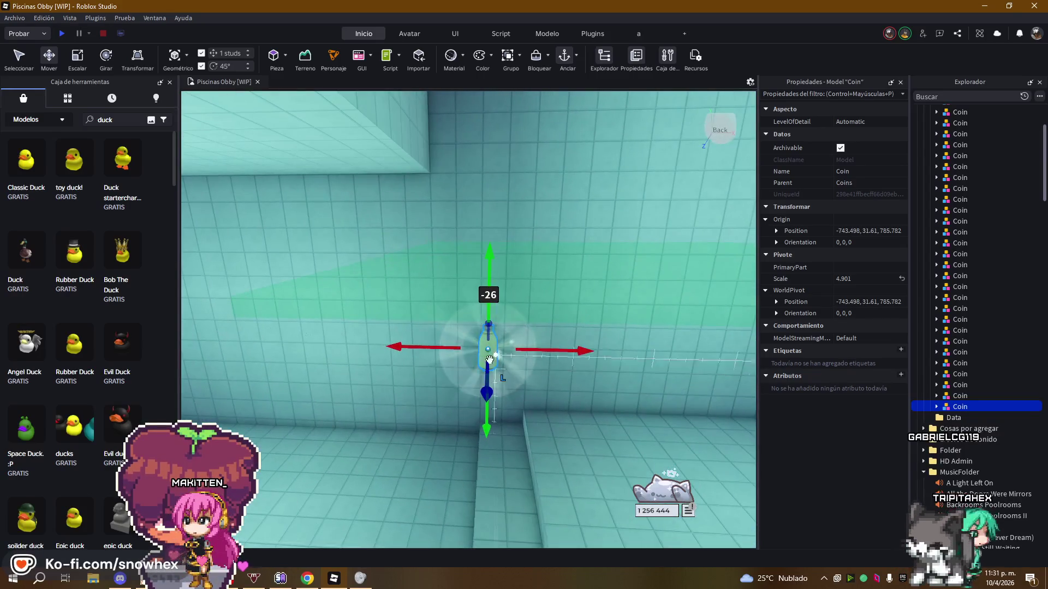
{"action": "mouse_move", "coordinate": [402, 348]}
{"action": "left_mouse_down"}
{"action": "mouse_move", "coordinate": [257, 330]}
{"action": "mouse_move", "coordinate": [449, 295]}
{"action": "mouse_move", "coordinate": [440, 291]}
{"action": "mouse_move", "coordinate": [475, 279]}
{"action": "left_mouse_up"}
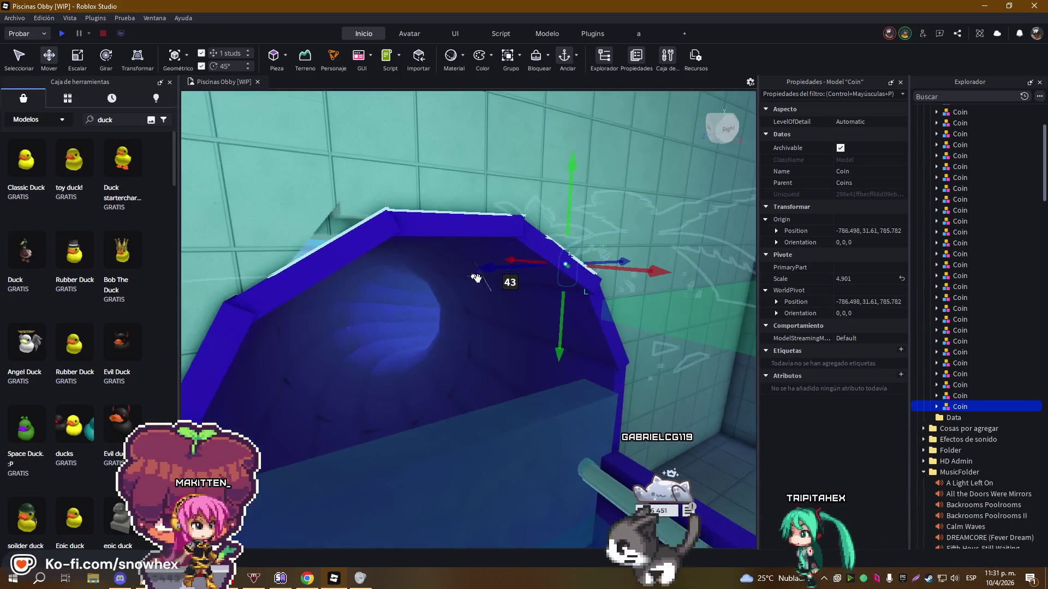
{"action": "left_click_drag", "start_coordinate": [299, 298], "coordinate": [268, 302]}
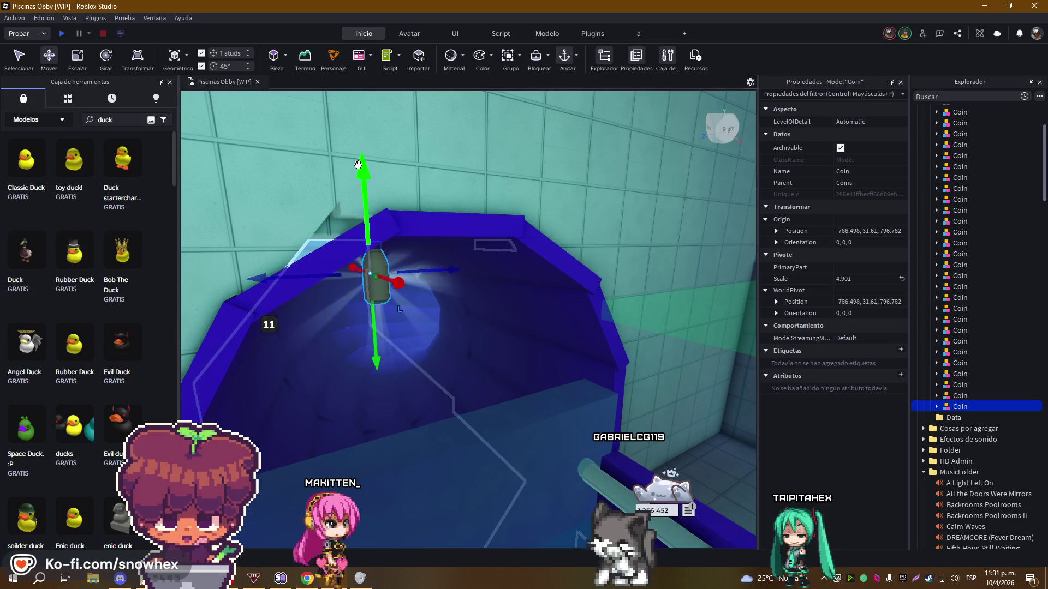
{"action": "key", "text": "f"}
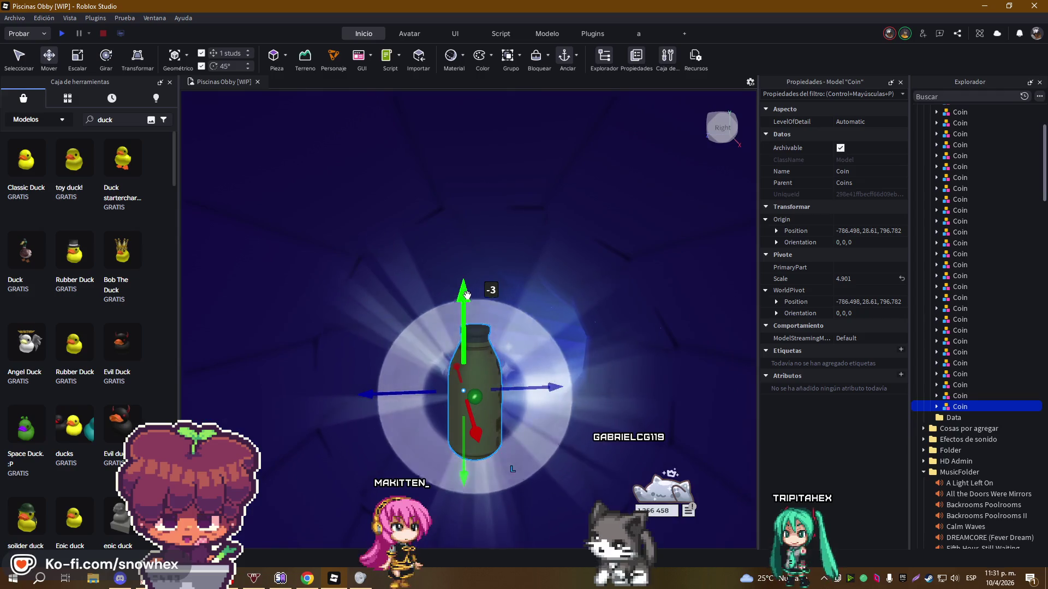
{"action": "left_click_drag", "start_coordinate": [500, 289], "coordinate": [552, 312]}
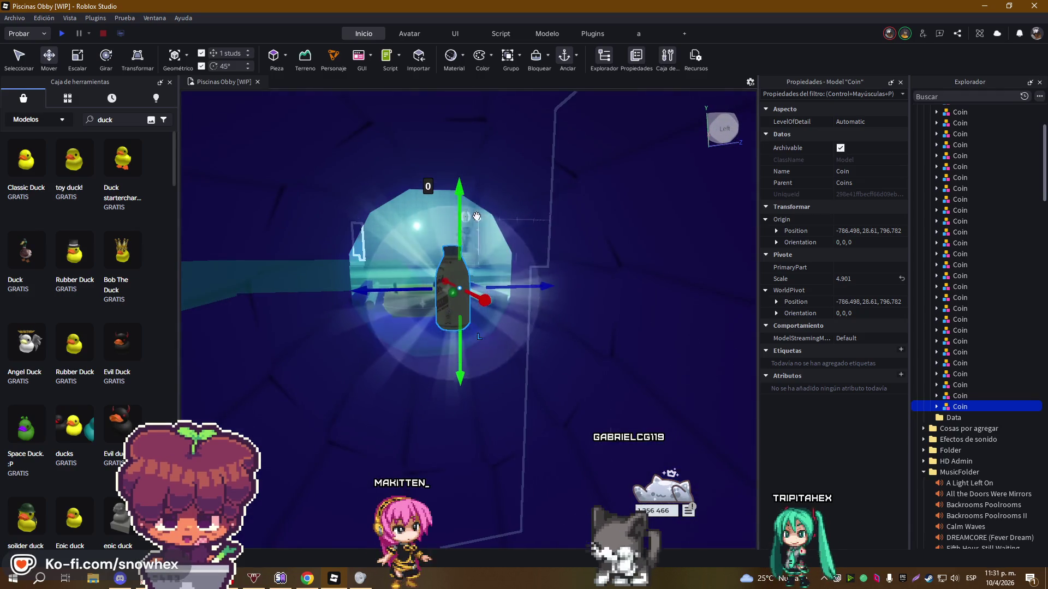
{"action": "mouse_move", "coordinate": [457, 231]}
{"action": "left_mouse_down"}
{"action": "mouse_move", "coordinate": [492, 350]}
{"action": "mouse_move", "coordinate": [538, 415]}
{"action": "mouse_move", "coordinate": [600, 327]}
{"action": "mouse_move", "coordinate": [662, 282]}
{"action": "mouse_move", "coordinate": [598, 321]}
{"action": "mouse_move", "coordinate": [576, 321]}
{"action": "left_mouse_up"}
{"action": "left_click_drag", "start_coordinate": [512, 320], "coordinate": [508, 323]}
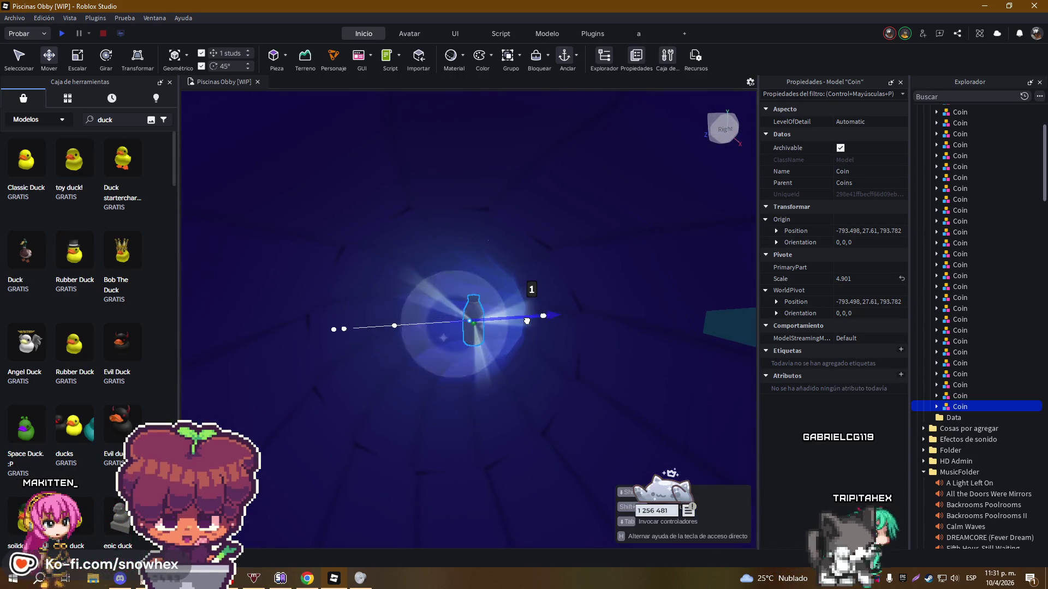
Duplicate that coin again and move the new copy 18 studs along Z down the tube
{"action": "scroll", "coordinate": [532, 322], "scroll_direction": "down", "scroll_amount": 3}
{"action": "scroll", "coordinate": [532, 322], "scroll_direction": "up", "scroll_amount": 2}
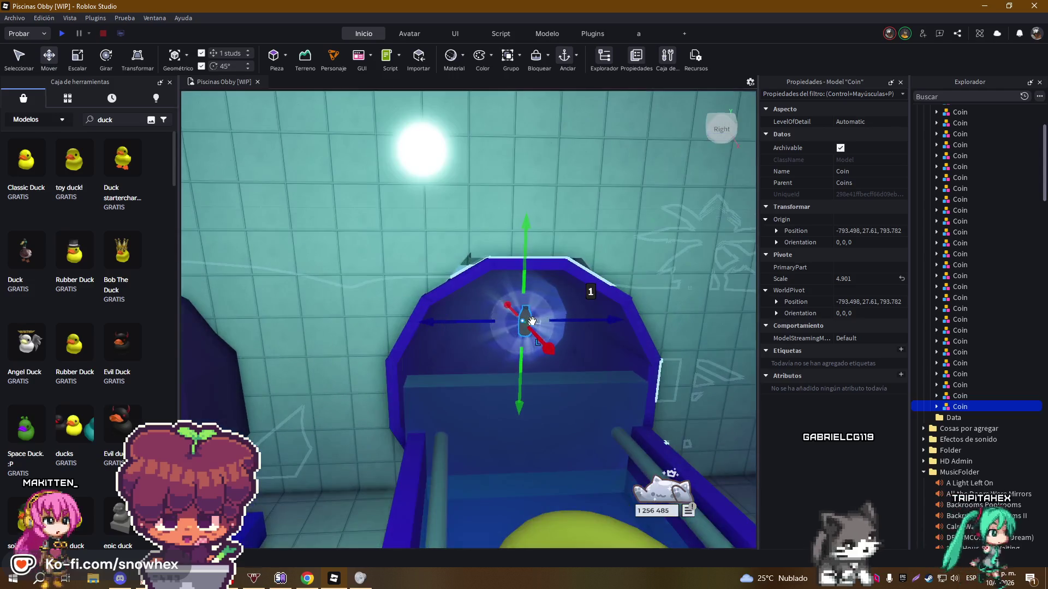
{"action": "key", "text": "ctrl+d"}
{"action": "mouse_move", "coordinate": [532, 322]}
{"action": "left_mouse_down"}
{"action": "mouse_move", "coordinate": [367, 333]}
{"action": "mouse_move", "coordinate": [455, 328]}
{"action": "mouse_move", "coordinate": [414, 256]}
{"action": "mouse_move", "coordinate": [488, 267]}
{"action": "left_mouse_up"}
Raise the coin 1 stud to Y 26.61 and deselect it
{"action": "scroll", "coordinate": [409, 330], "scroll_direction": "up", "scroll_amount": 5}
{"action": "scroll", "coordinate": [454, 327], "scroll_direction": "down", "scroll_amount": 2}
{"action": "scroll", "coordinate": [489, 267], "scroll_direction": "down", "scroll_amount": 8}
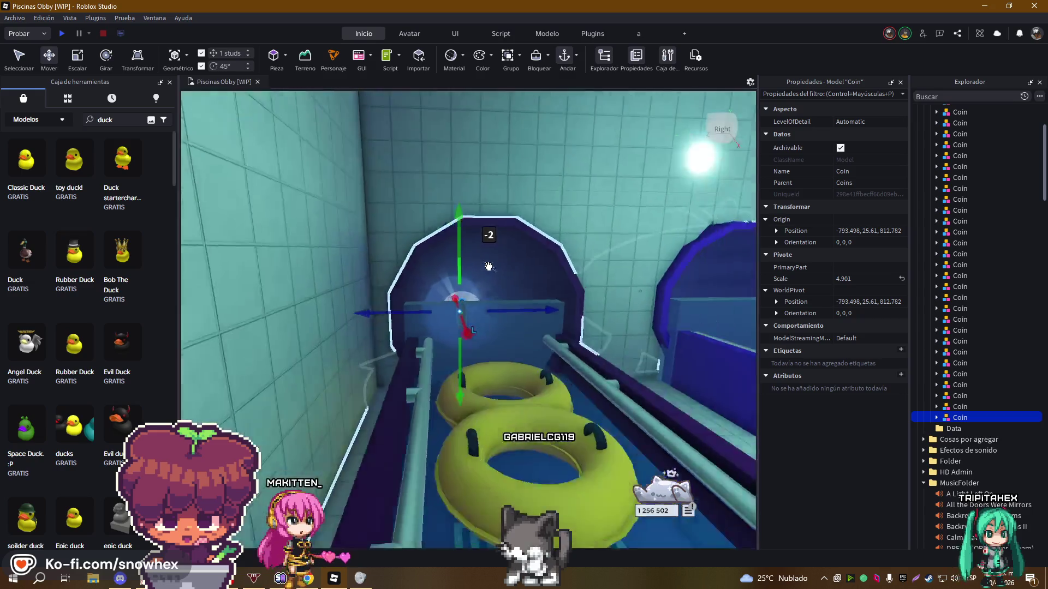
{"action": "scroll", "coordinate": [489, 266], "scroll_direction": "up", "scroll_amount": 6}
{"action": "scroll", "coordinate": [488, 267], "scroll_direction": "up", "scroll_amount": 4}
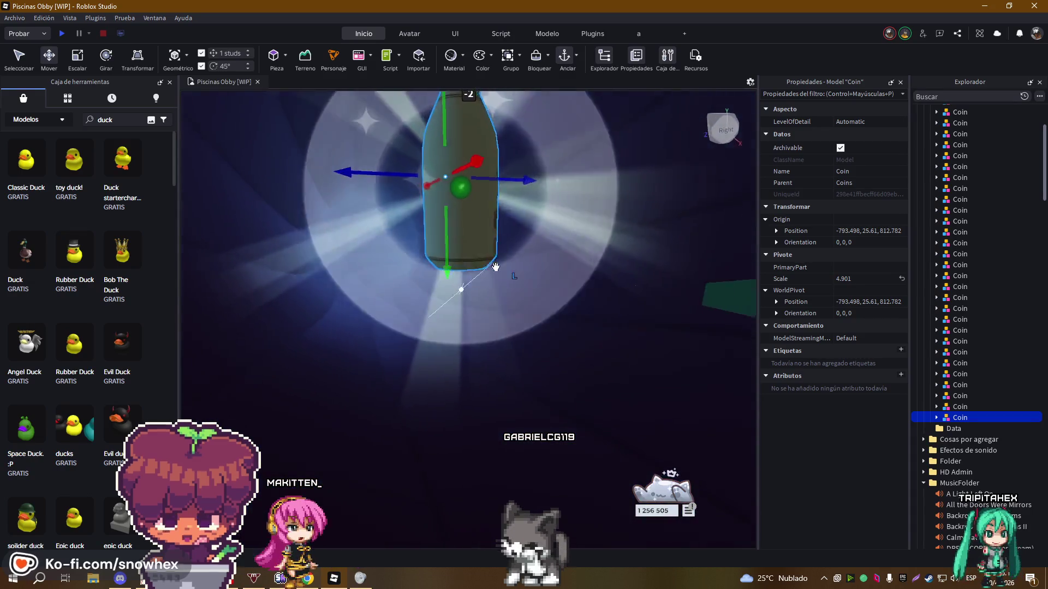
{"action": "scroll", "coordinate": [489, 266], "scroll_direction": "down", "scroll_amount": 4}
{"action": "scroll", "coordinate": [489, 266], "scroll_direction": "up", "scroll_amount": 3}
{"action": "left_click_drag", "start_coordinate": [377, 303], "coordinate": [377, 284]}
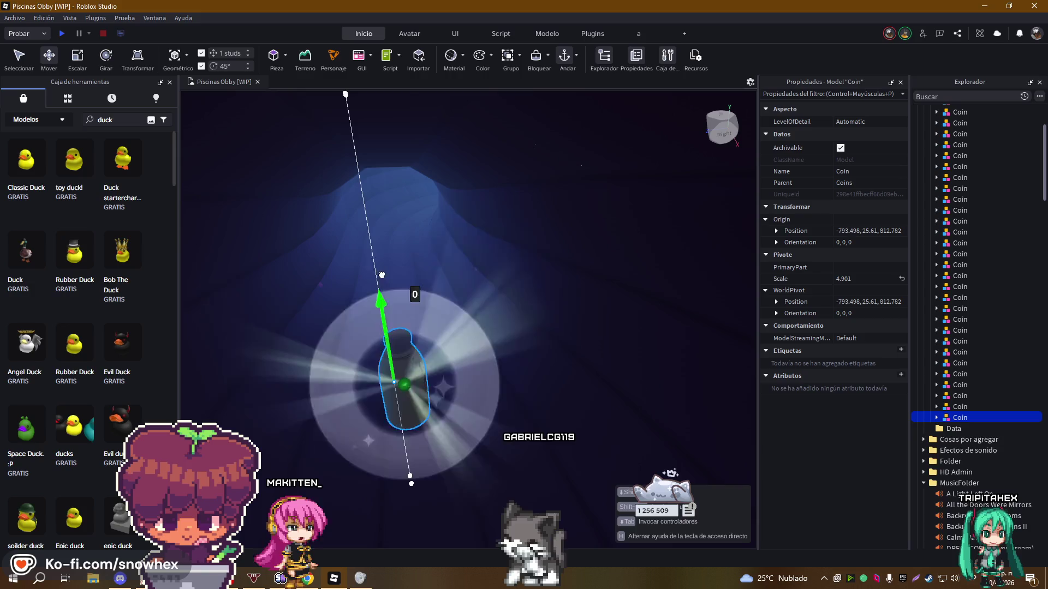
{"action": "scroll", "coordinate": [497, 272], "scroll_direction": "up", "scroll_amount": 5}
{"action": "scroll", "coordinate": [497, 271], "scroll_direction": "down", "scroll_amount": 6}
{"action": "scroll", "coordinate": [497, 271], "scroll_direction": "up", "scroll_amount": 2}
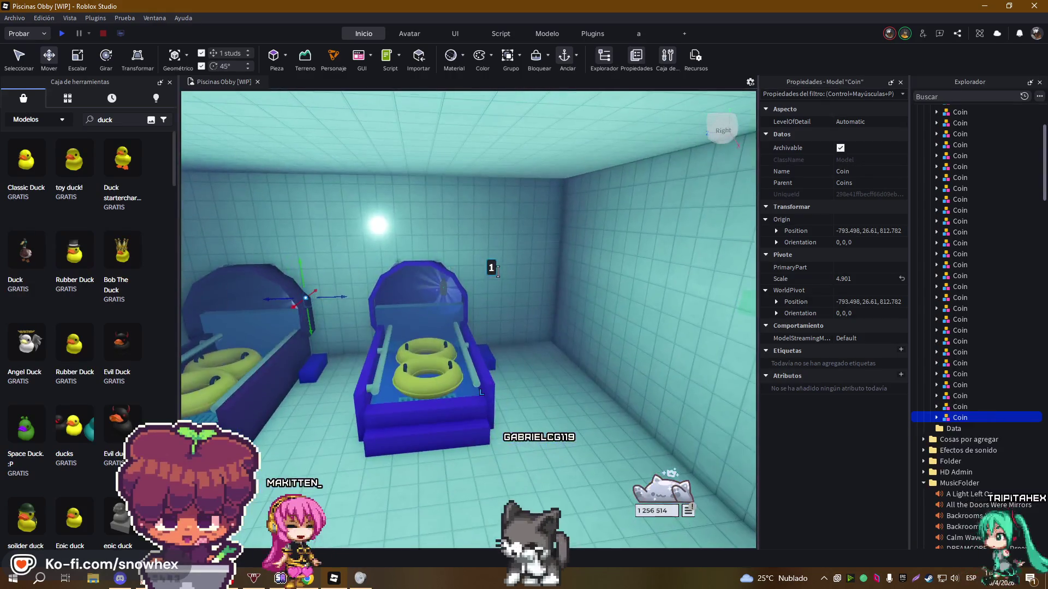
{"action": "scroll", "coordinate": [497, 271], "scroll_direction": "down", "scroll_amount": 4}
{"action": "scroll", "coordinate": [578, 323], "scroll_direction": "up", "scroll_amount": 3}
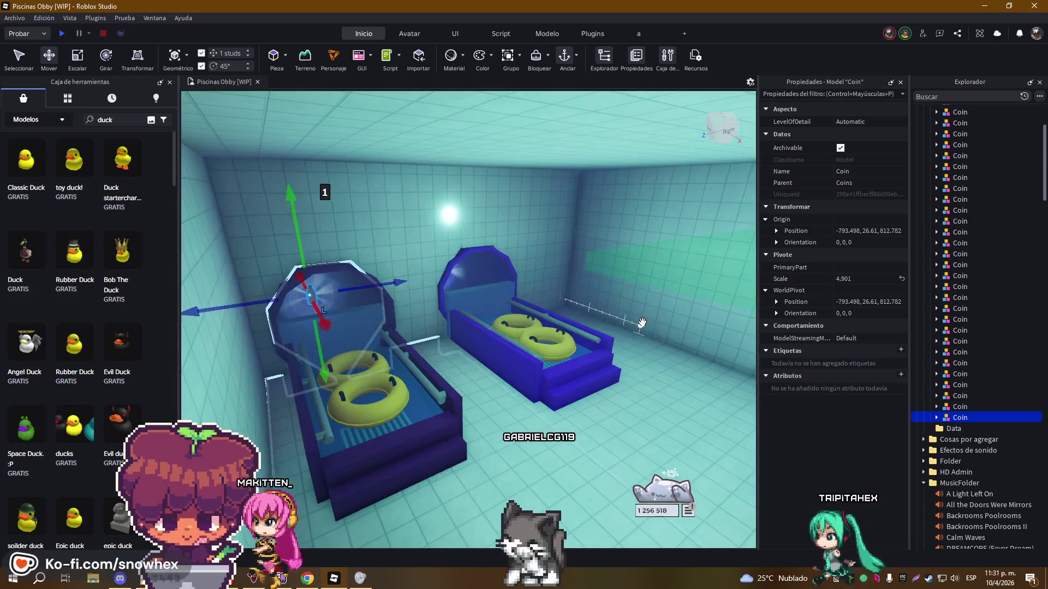
{"action": "left_click", "coordinate": [642, 323]}
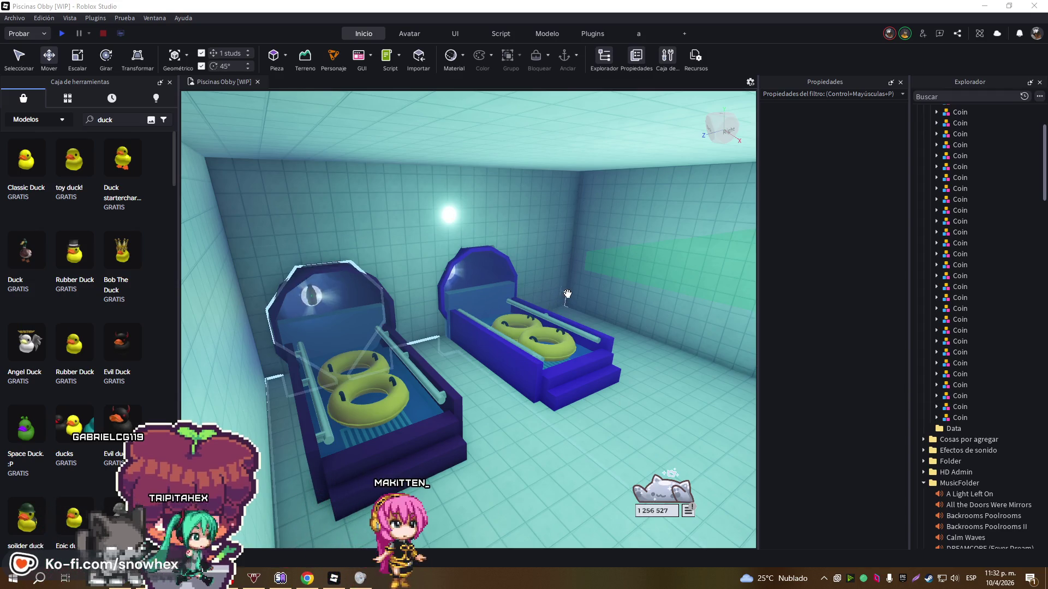
{"action": "scroll", "coordinate": [568, 292], "scroll_direction": "up", "scroll_amount": 10}
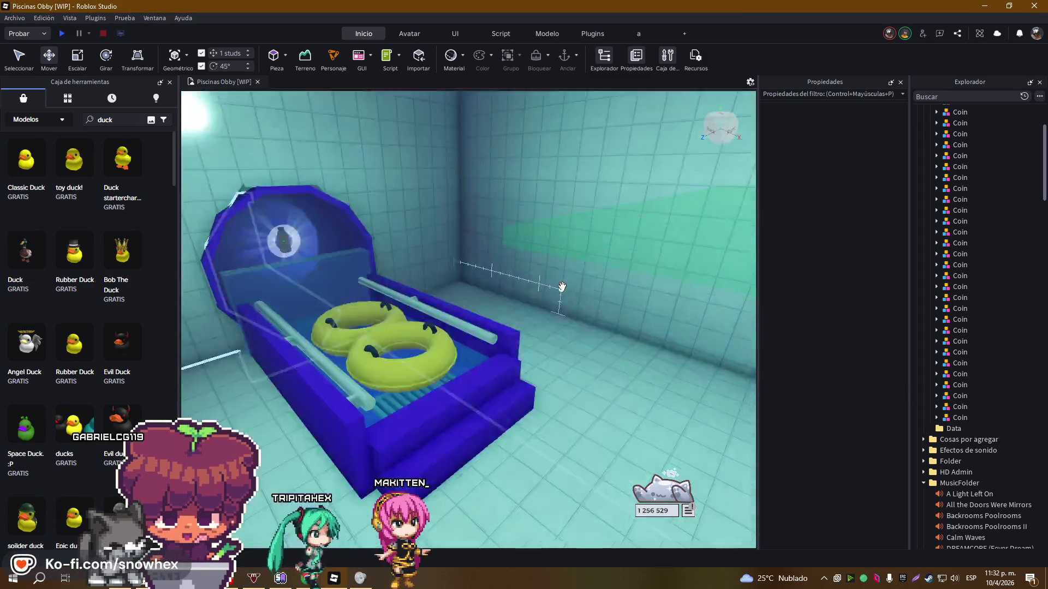
{"action": "scroll", "coordinate": [565, 282], "scroll_direction": "down", "scroll_amount": 6}
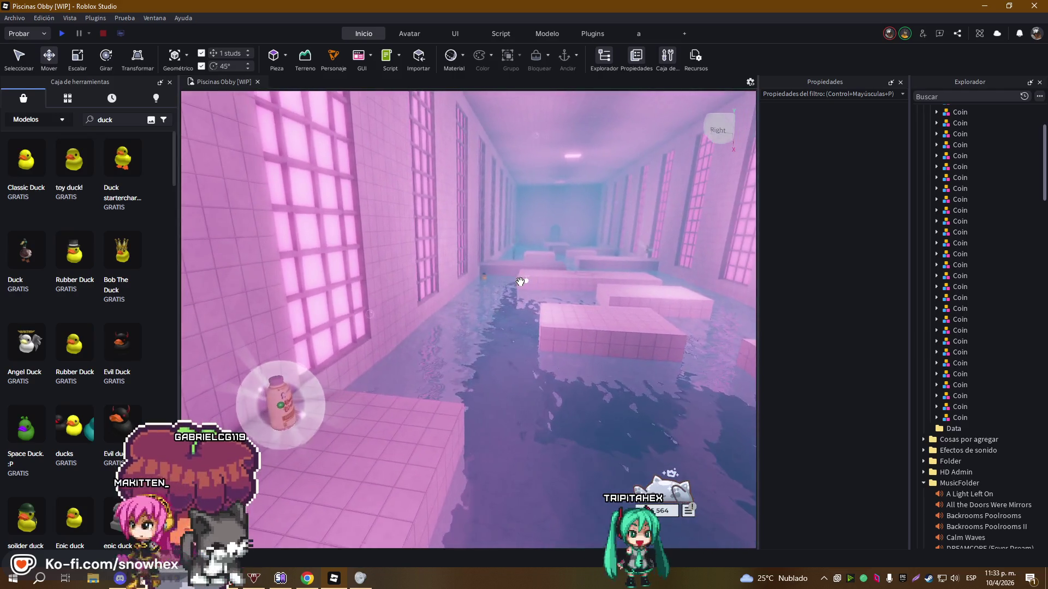
{"action": "key", "text": "w"}
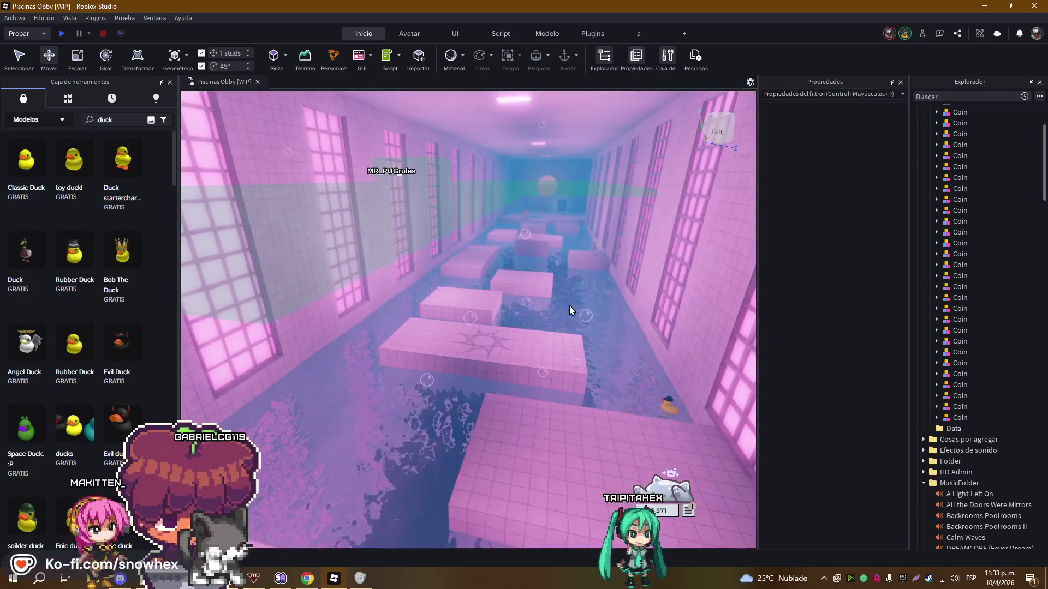
{"action": "key", "text": "w"}
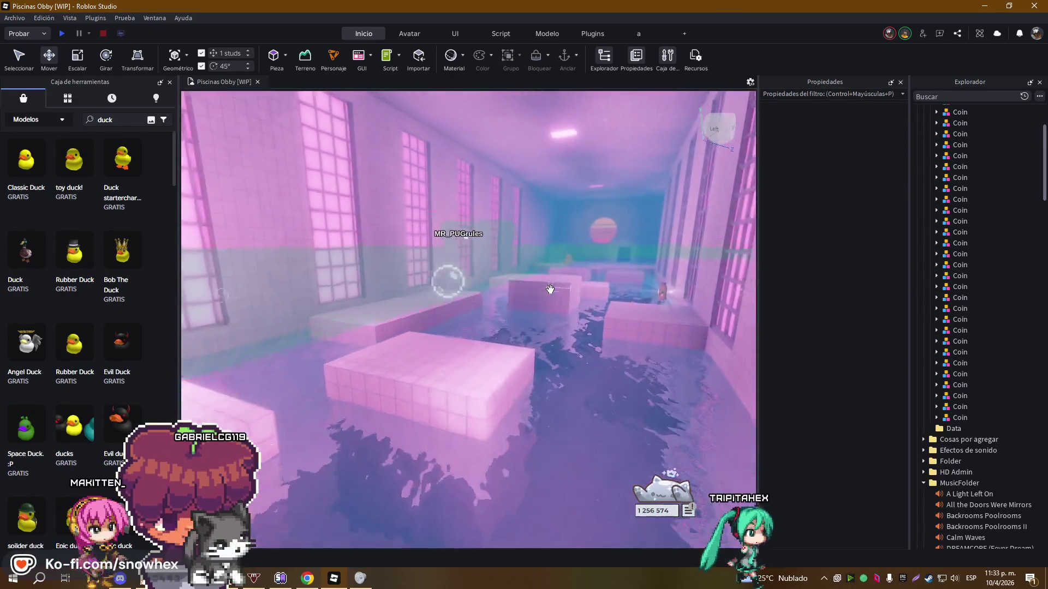
{"action": "key", "text": "w"}
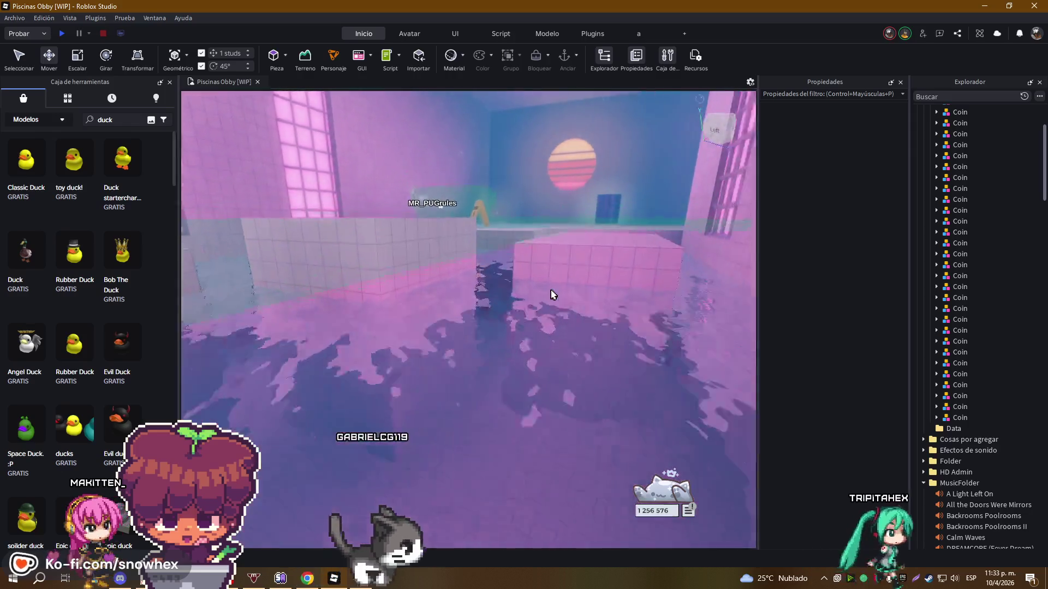
{"action": "key", "text": "w"}
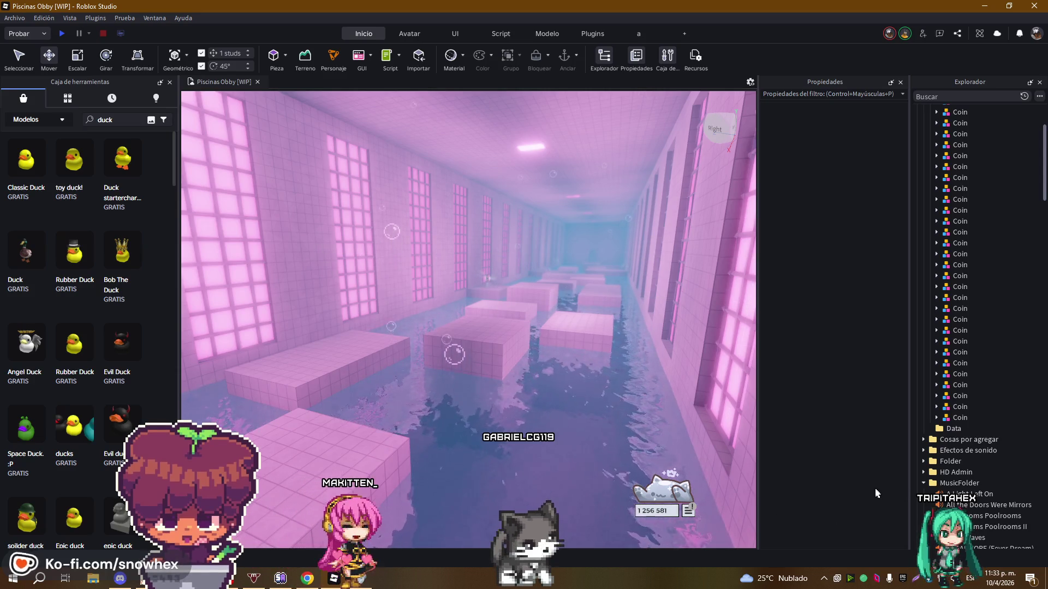
{"action": "key", "text": "Print"}
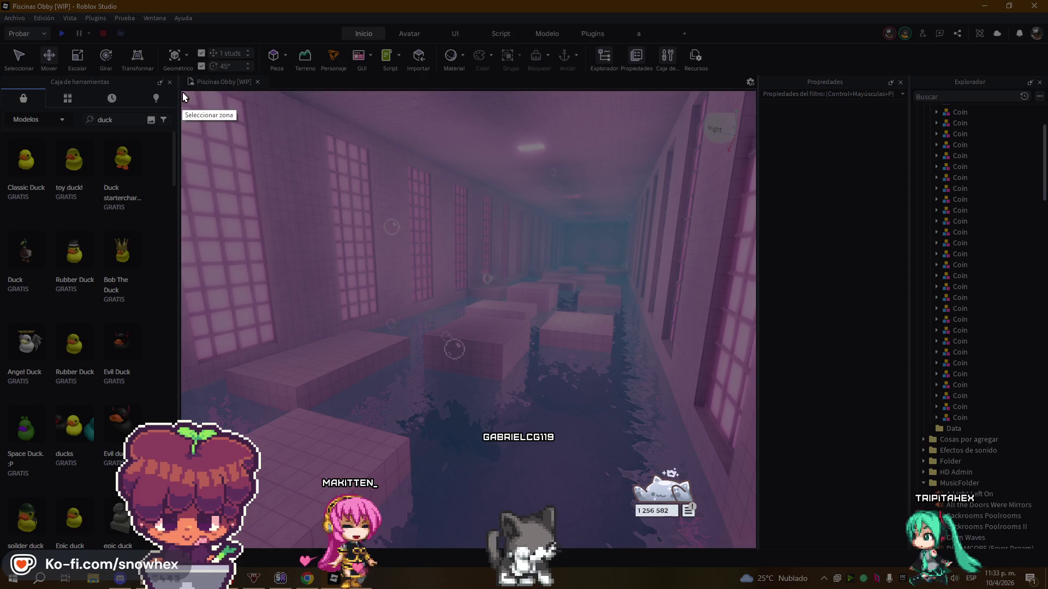
{"action": "left_click_drag", "start_coordinate": [190, 93], "coordinate": [754, 548]}
{"action": "left_click", "coordinate": [712, 558]}
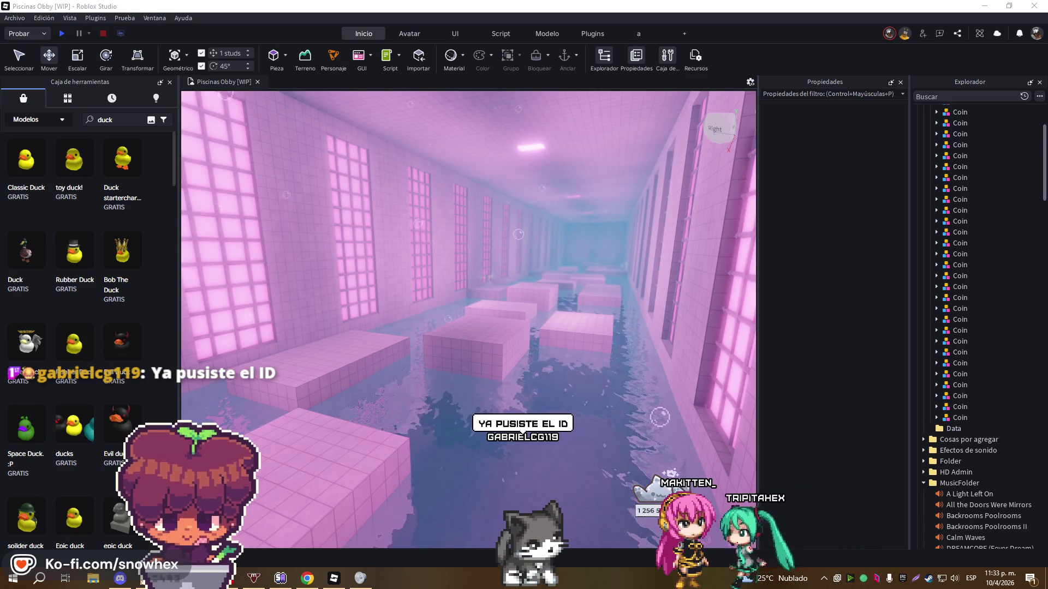
{"action": "right_click", "coordinate": [599, 267]}
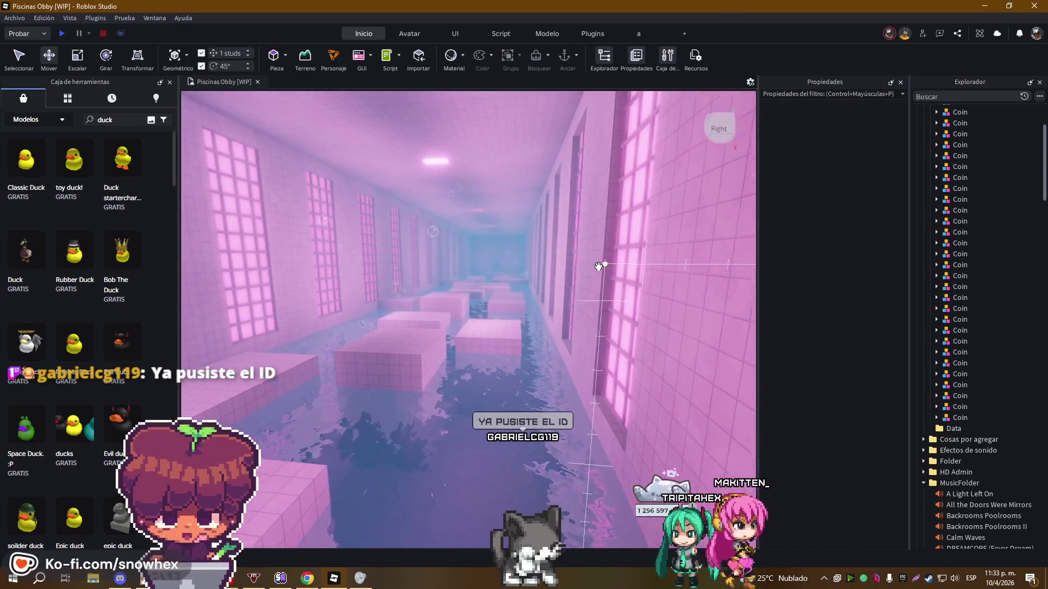
{"action": "right_click", "coordinate": [598, 266]}
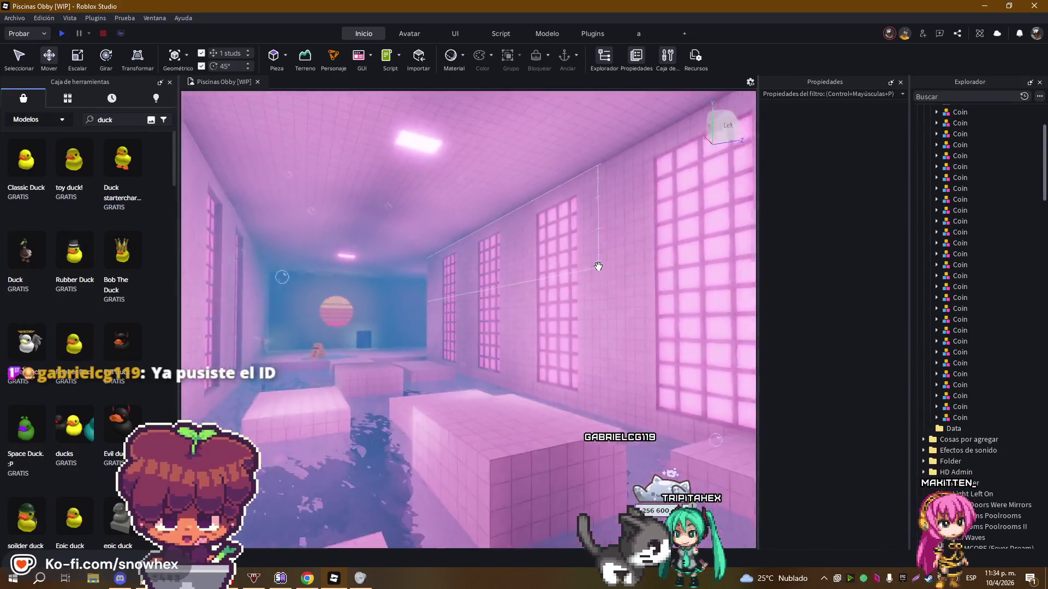
{"action": "right_click", "coordinate": [599, 266]}
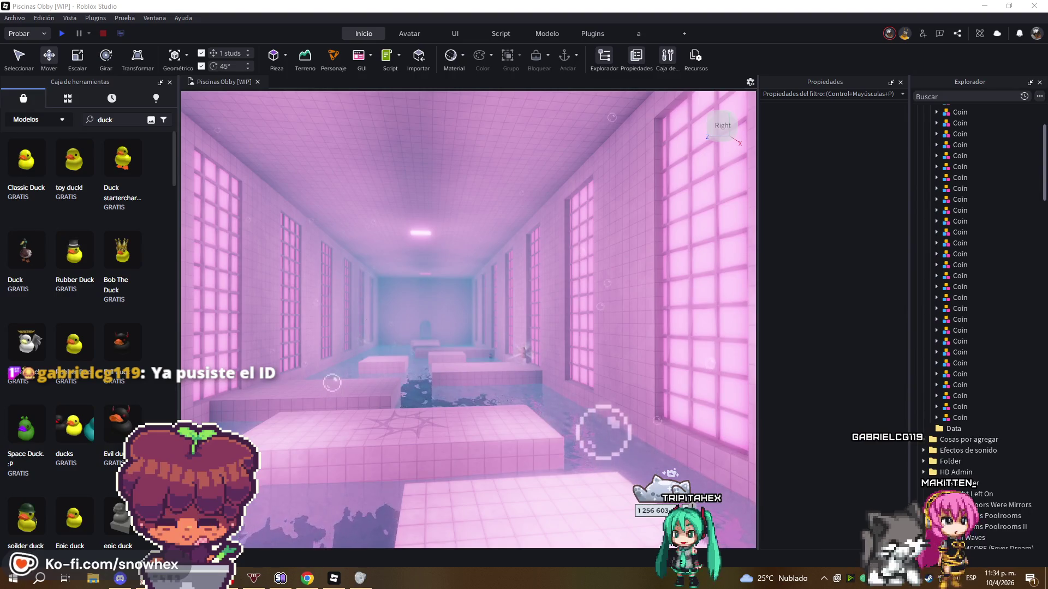
{"action": "scroll", "coordinate": [684, 234], "scroll_direction": "up", "scroll_amount": 5}
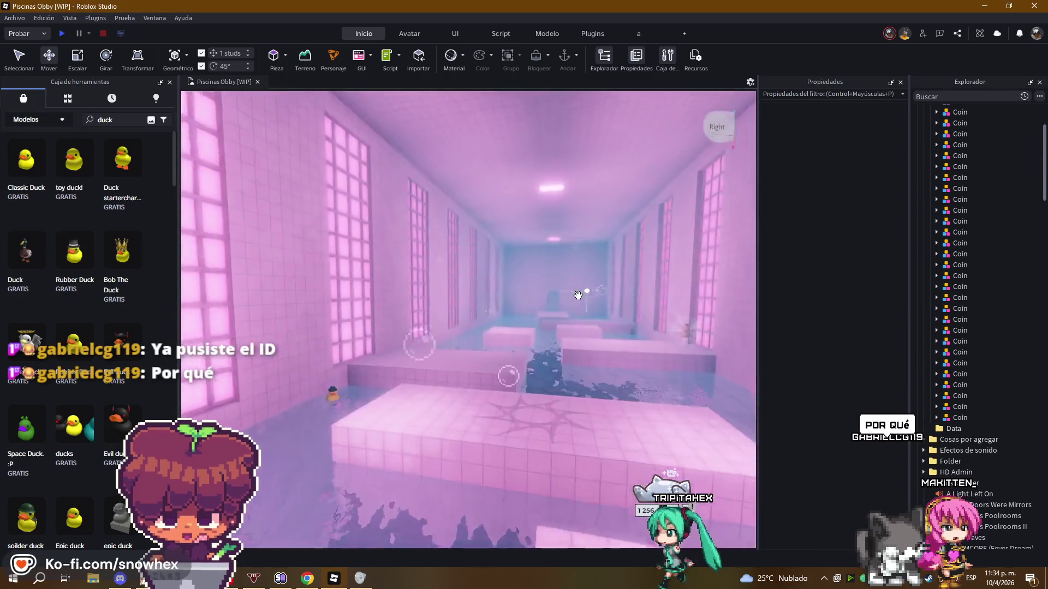
{"action": "scroll", "coordinate": [578, 295], "scroll_direction": "up", "scroll_amount": 5}
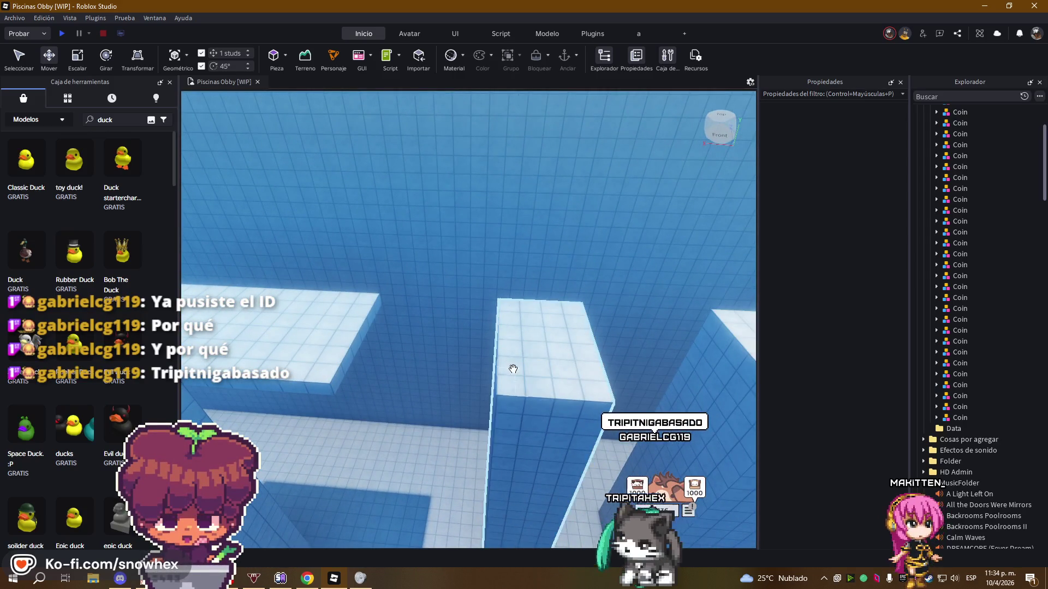
Select the tall glass Pared pillar, delete it, then restore it with undo
{"action": "left_click", "coordinate": [513, 370]}
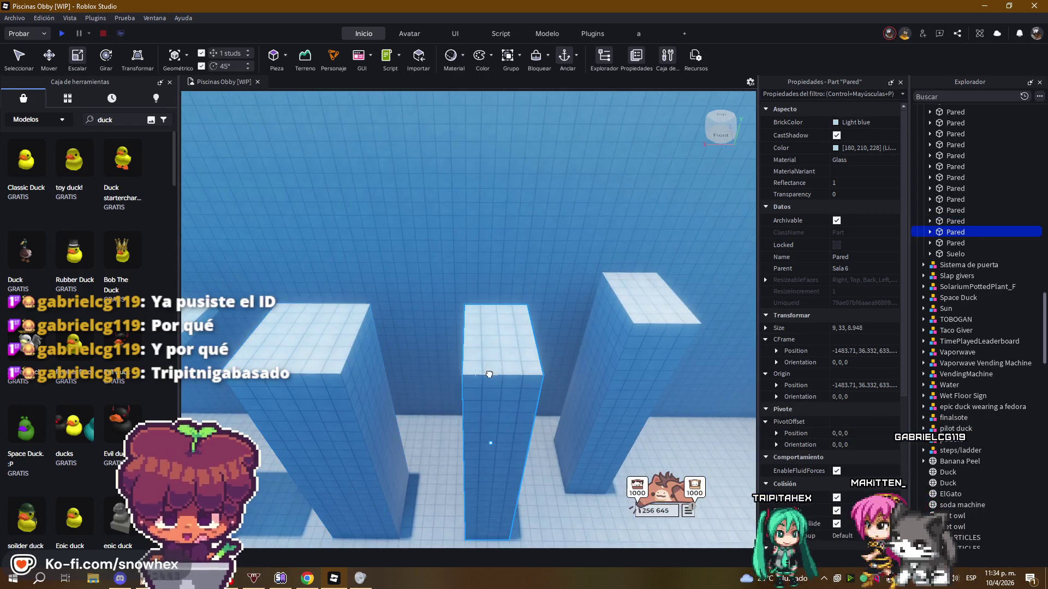
{"action": "key", "text": "w"}
{"action": "key", "text": "s"}
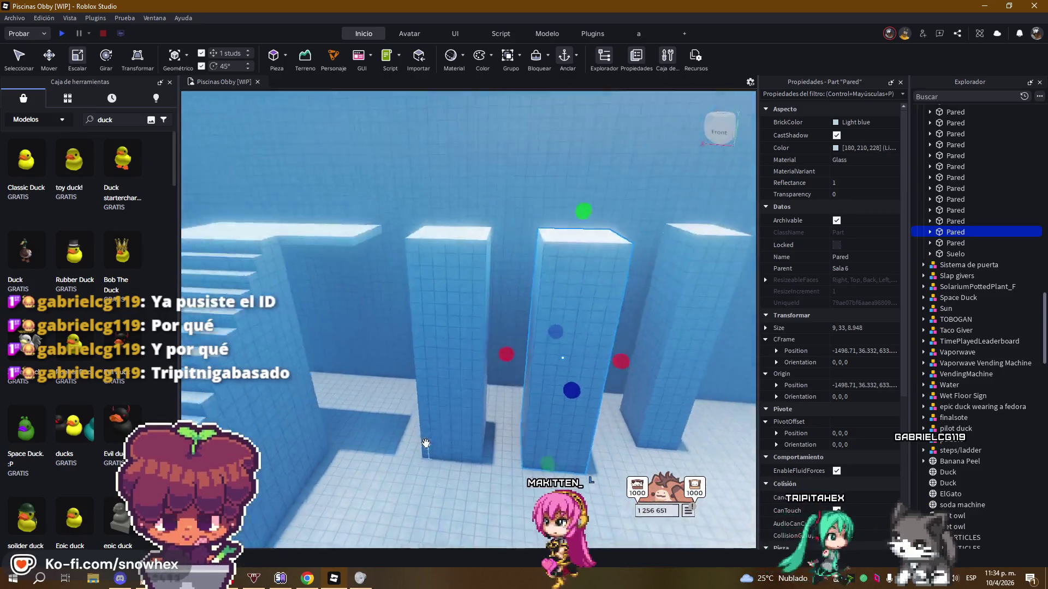
{"action": "key", "text": "w"}
{"action": "key", "text": "s"}
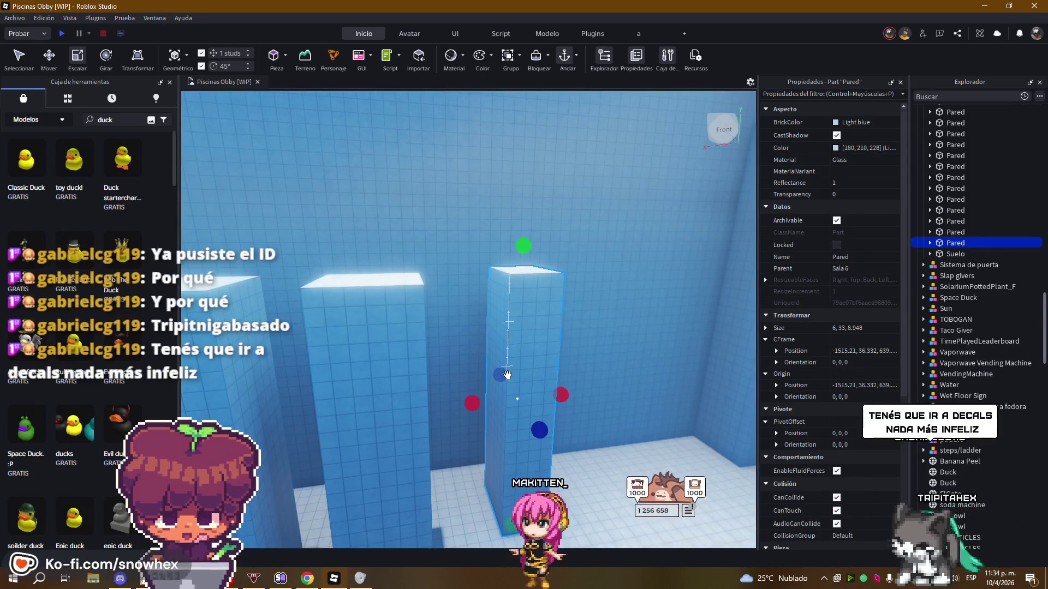
{"action": "key", "text": "Delete"}
{"action": "key", "text": "s"}
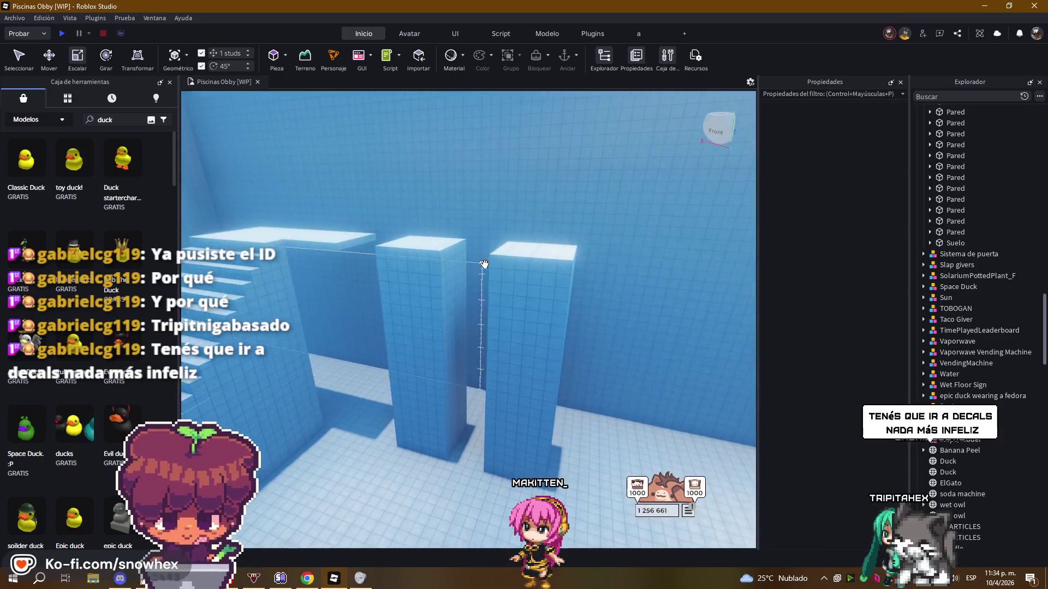
{"action": "key", "text": "ctrl+z"}
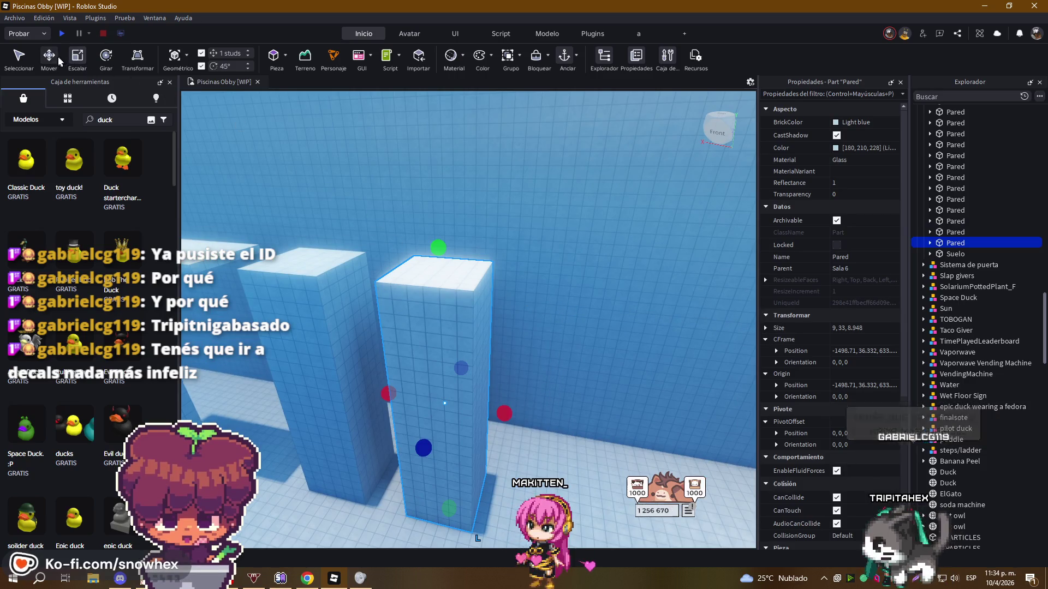
Move the pillar about 16 studs along X to X -1513.71
{"action": "key", "text": "ctrl+2"}
{"action": "mouse_move", "coordinate": [545, 415]}
{"action": "left_mouse_down"}
{"action": "mouse_move", "coordinate": [648, 407]}
{"action": "mouse_move", "coordinate": [706, 418]}
{"action": "mouse_move", "coordinate": [670, 418]}
{"action": "left_mouse_up"}
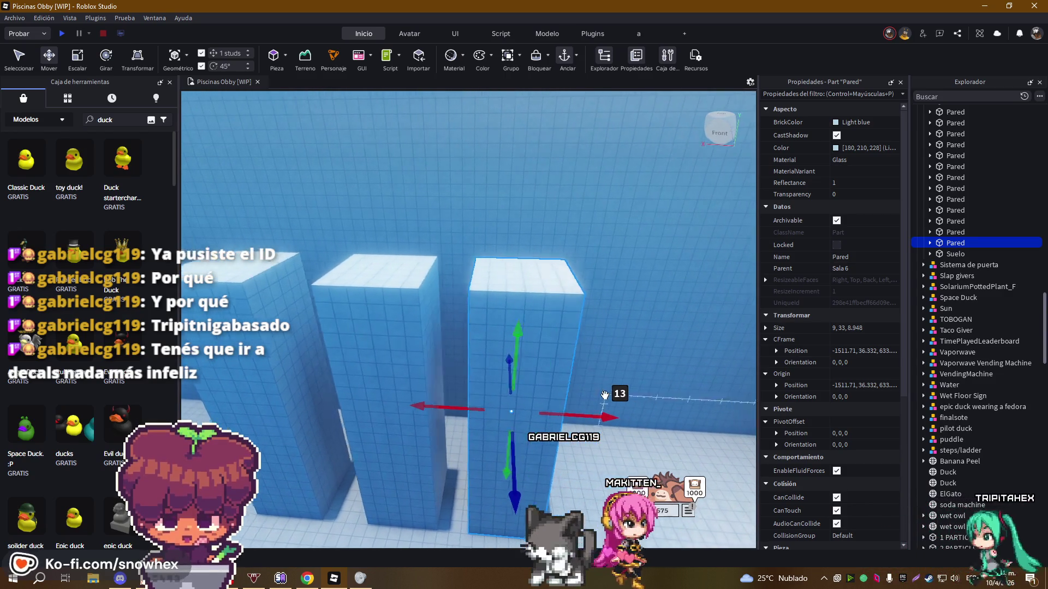
{"action": "mouse_move", "coordinate": [551, 431]}
{"action": "left_mouse_down"}
{"action": "mouse_move", "coordinate": [627, 415]}
{"action": "mouse_move", "coordinate": [611, 415]}
{"action": "left_mouse_up"}
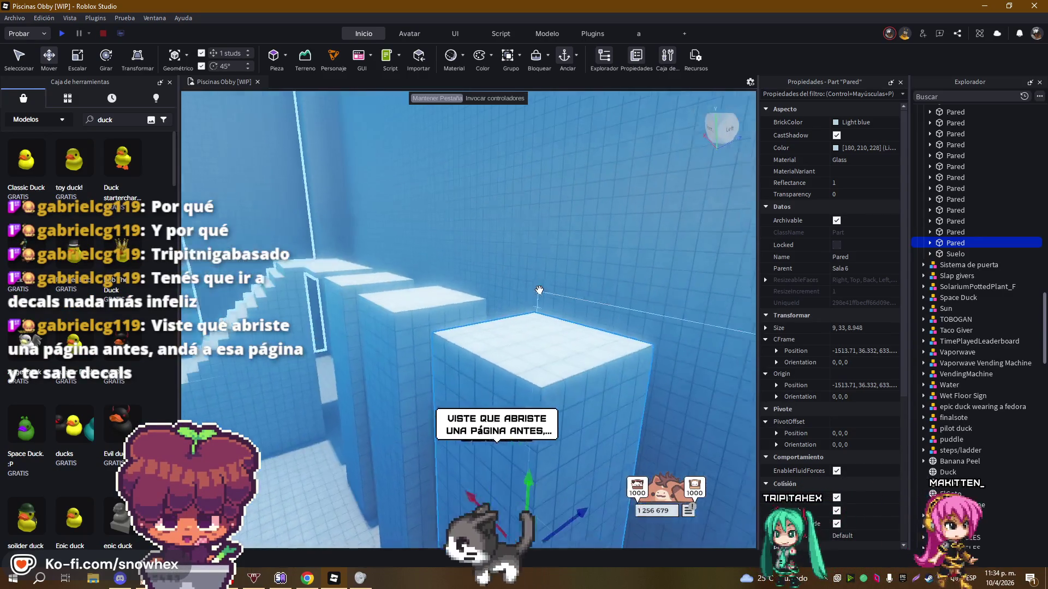
{"action": "left_click", "coordinate": [77, 55]}
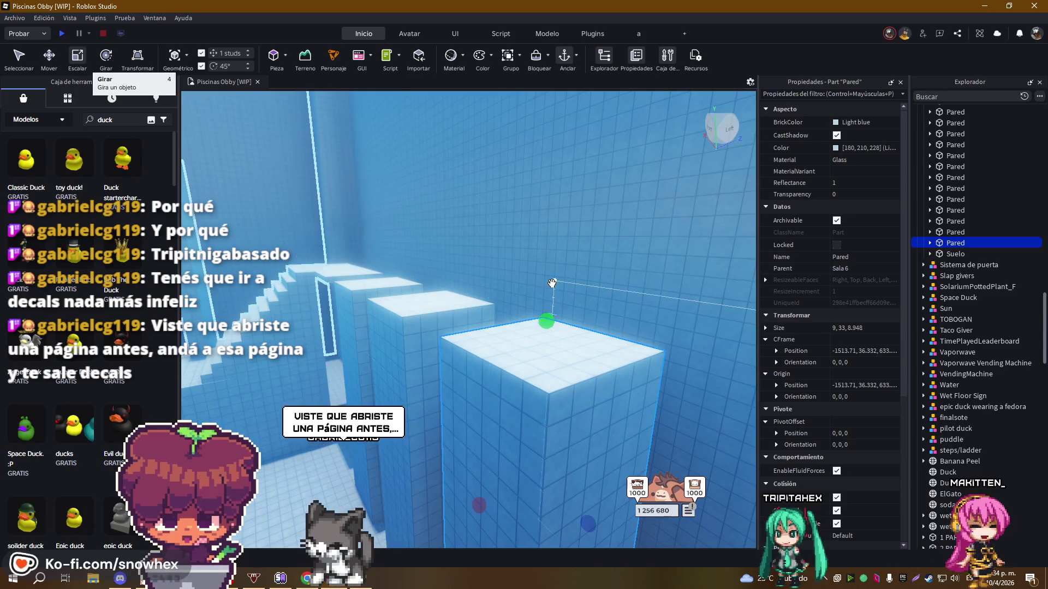
{"action": "key", "text": "a"}
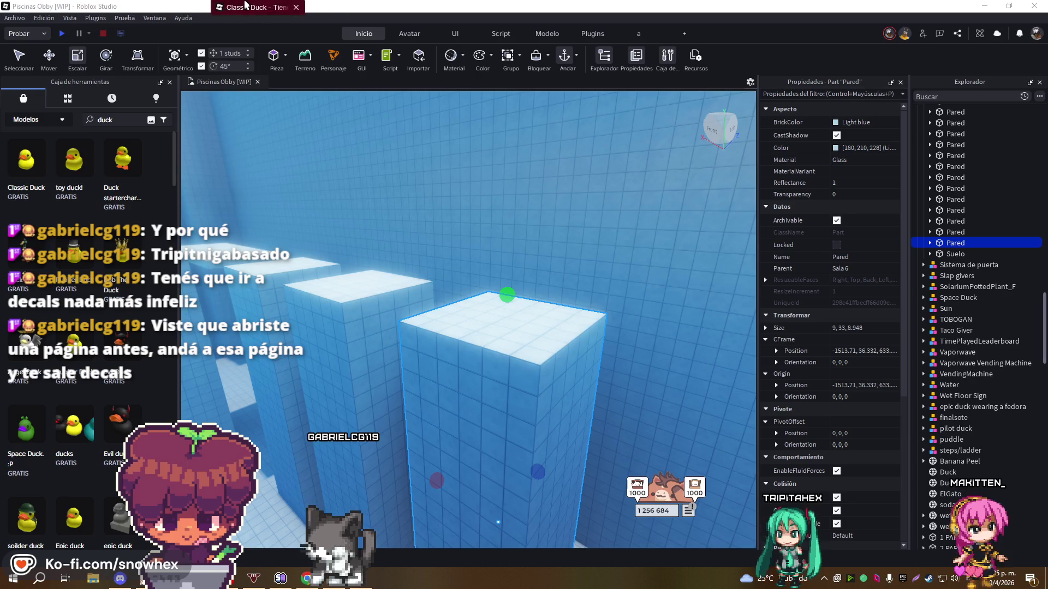
Check the Classic Duck page's technical details, Reseñas and Descripción, then go back to the decal results
{"action": "left_click", "coordinate": [241, 5]}
{"action": "scroll", "coordinate": [586, 338], "scroll_direction": "down", "scroll_amount": 3}
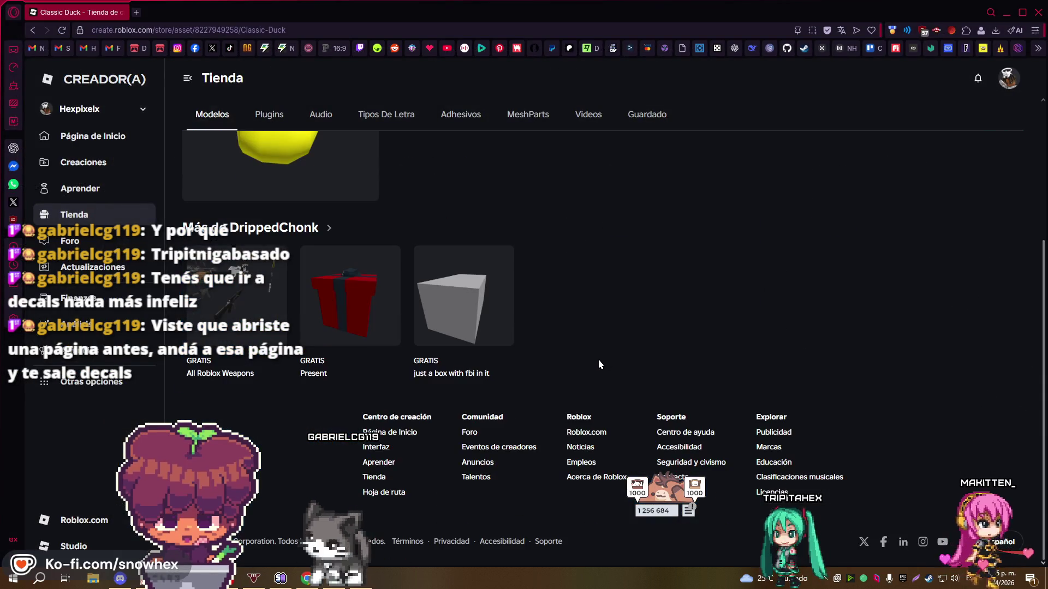
{"action": "scroll", "coordinate": [599, 365], "scroll_direction": "up", "scroll_amount": 3}
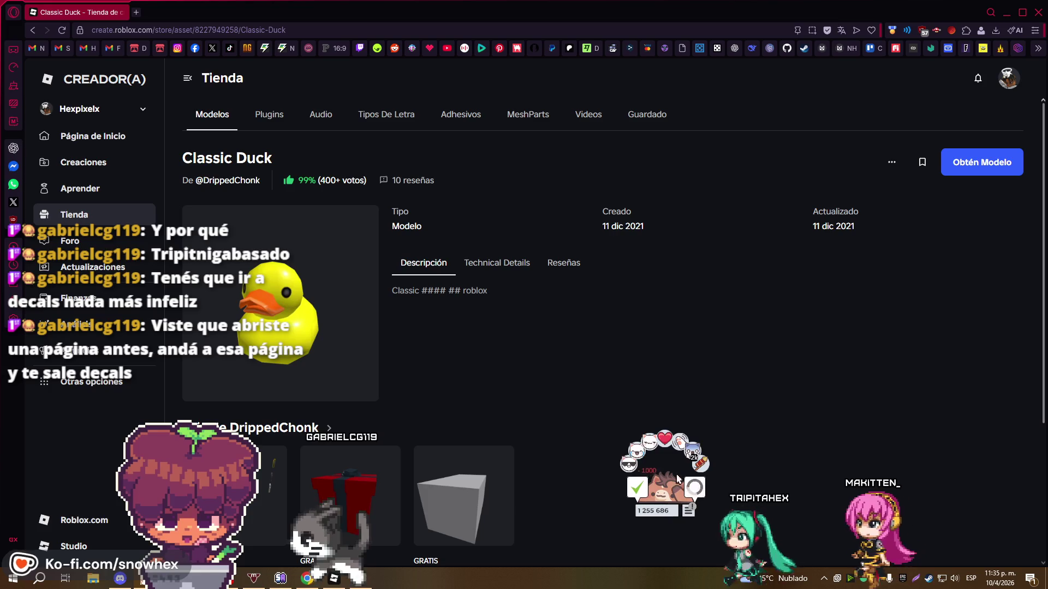
{"action": "left_click", "coordinate": [507, 274]}
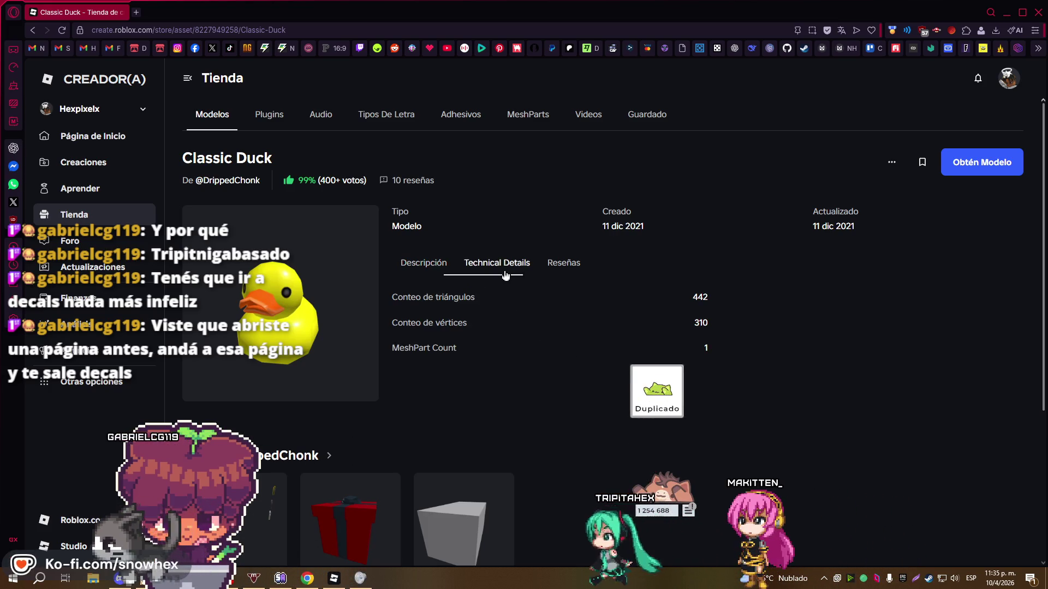
{"action": "left_click", "coordinate": [565, 267]}
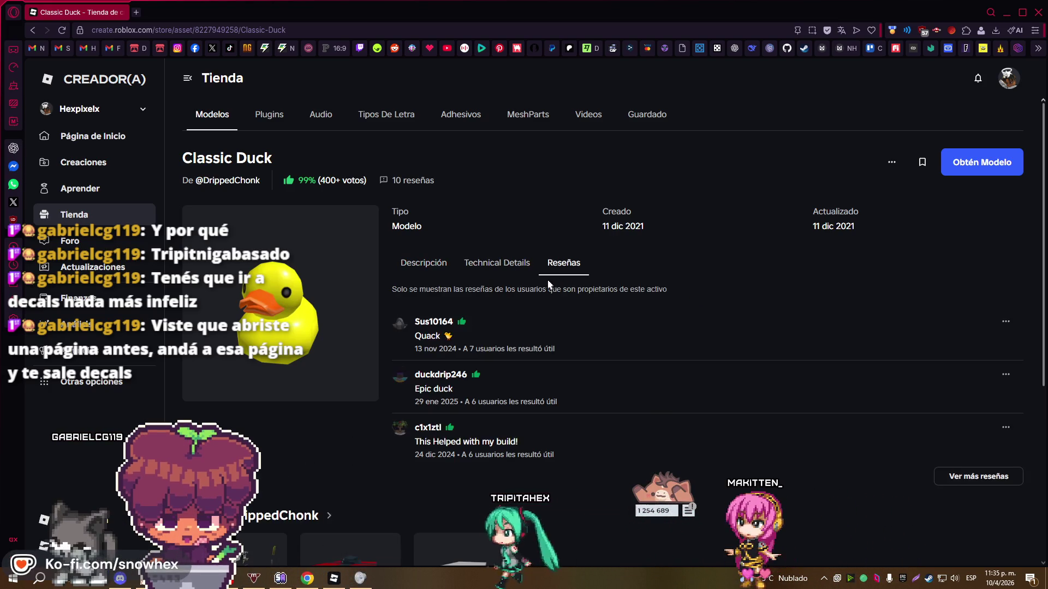
{"action": "left_click", "coordinate": [435, 264]}
{"action": "scroll", "coordinate": [501, 329], "scroll_direction": "down", "scroll_amount": 5}
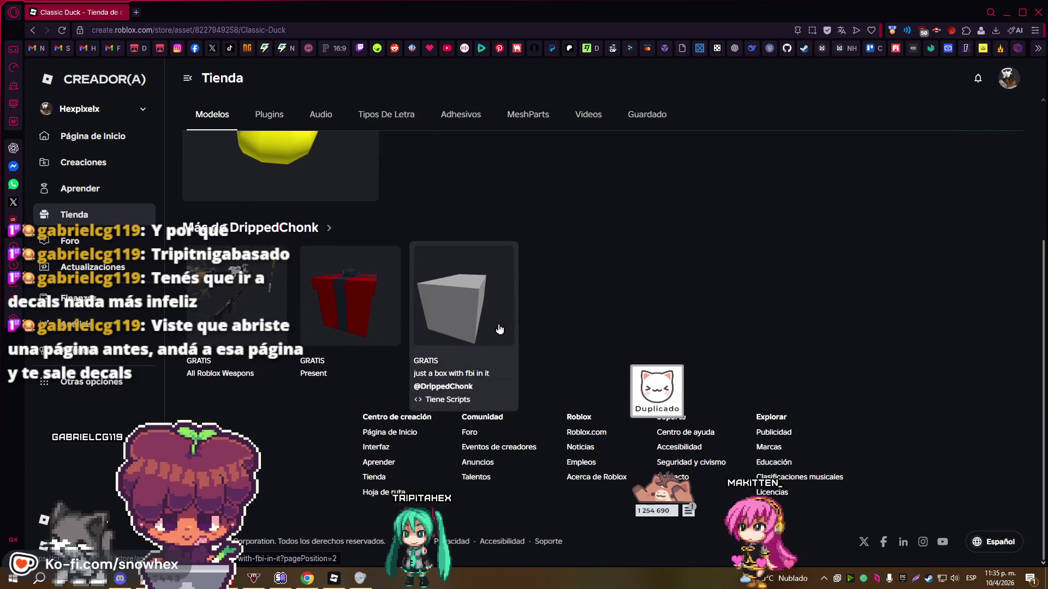
{"action": "scroll", "coordinate": [501, 329], "scroll_direction": "up", "scroll_amount": 5}
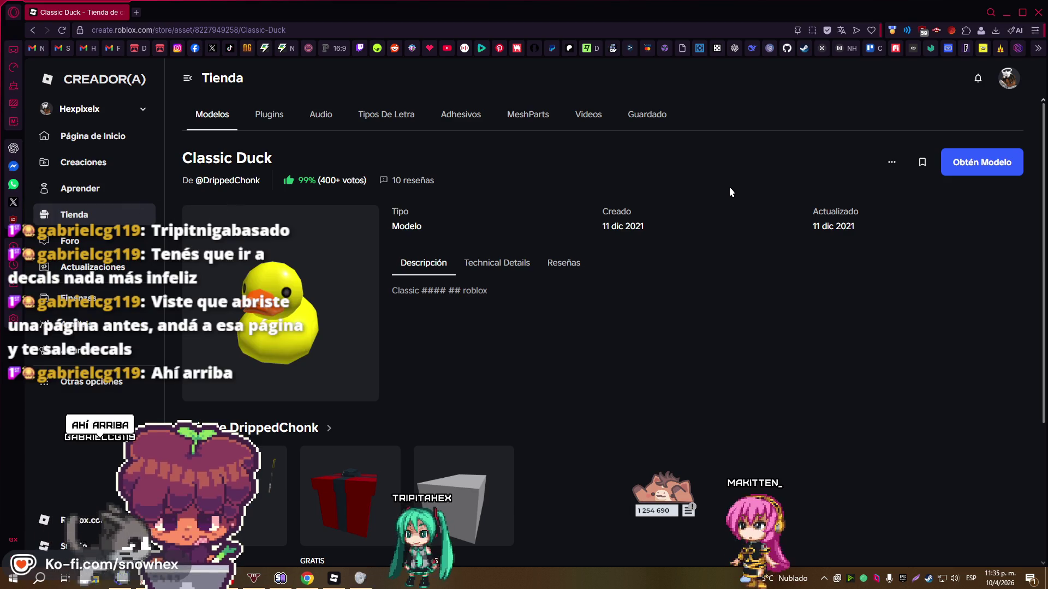
{"action": "key", "text": "alt+Left"}
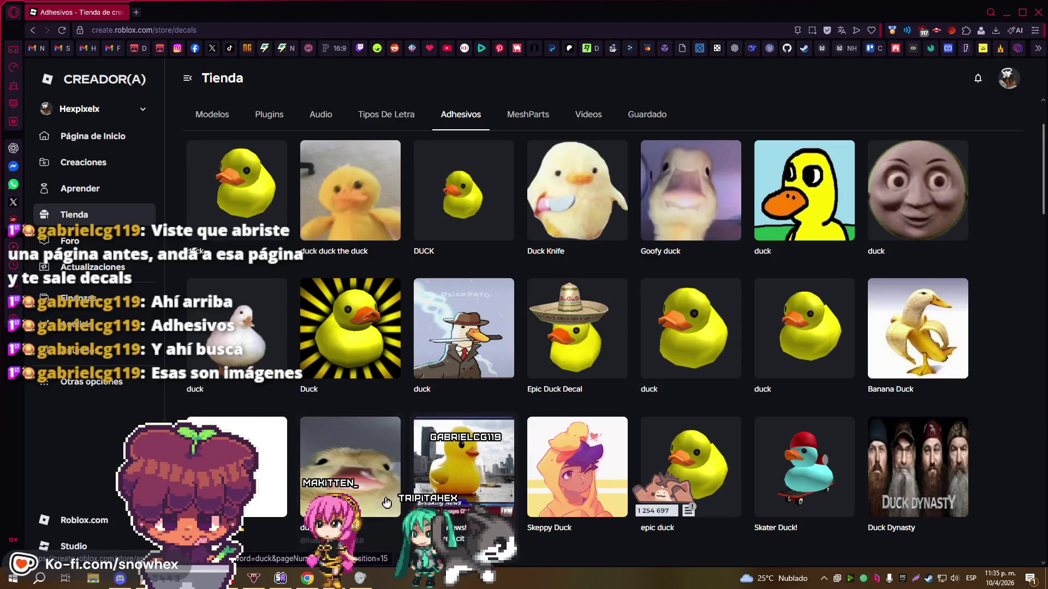
Scroll through the Adhesivos duck decals, open the 'duck :)' decal page, then close the browser
{"action": "scroll", "coordinate": [355, 498], "scroll_direction": "down", "scroll_amount": 2}
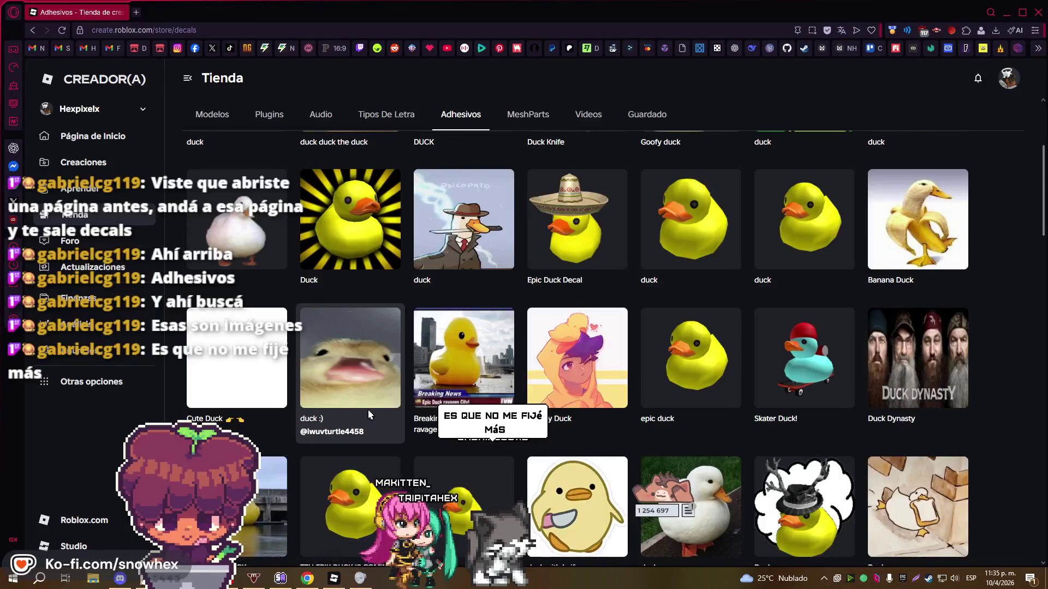
{"action": "scroll", "coordinate": [387, 402], "scroll_direction": "up", "scroll_amount": 4}
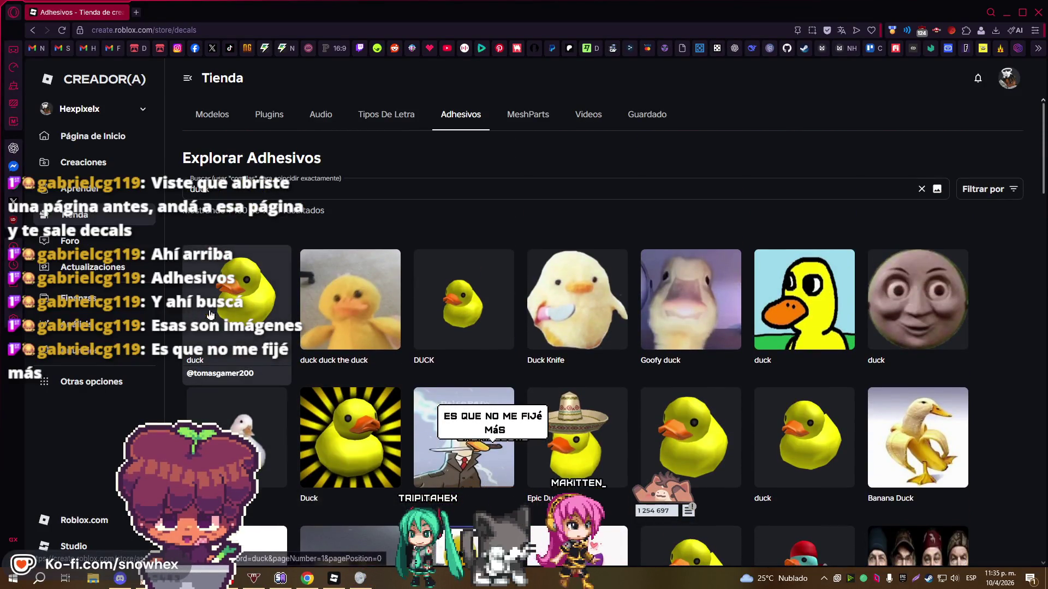
{"action": "scroll", "coordinate": [553, 358], "scroll_direction": "down", "scroll_amount": 6}
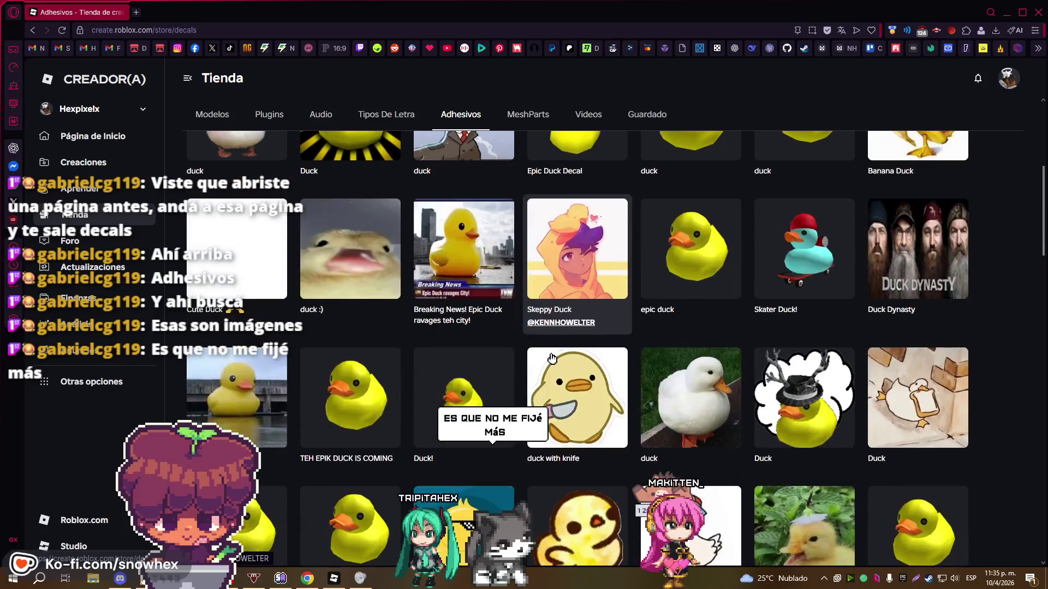
{"action": "scroll", "coordinate": [552, 358], "scroll_direction": "down", "scroll_amount": 2}
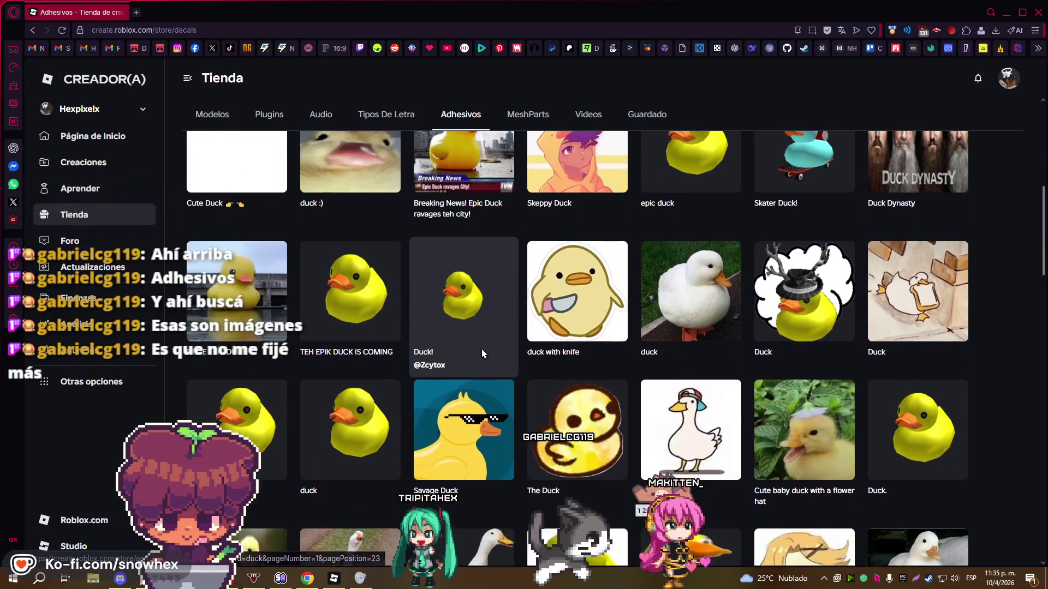
{"action": "scroll", "coordinate": [485, 355], "scroll_direction": "up", "scroll_amount": 4}
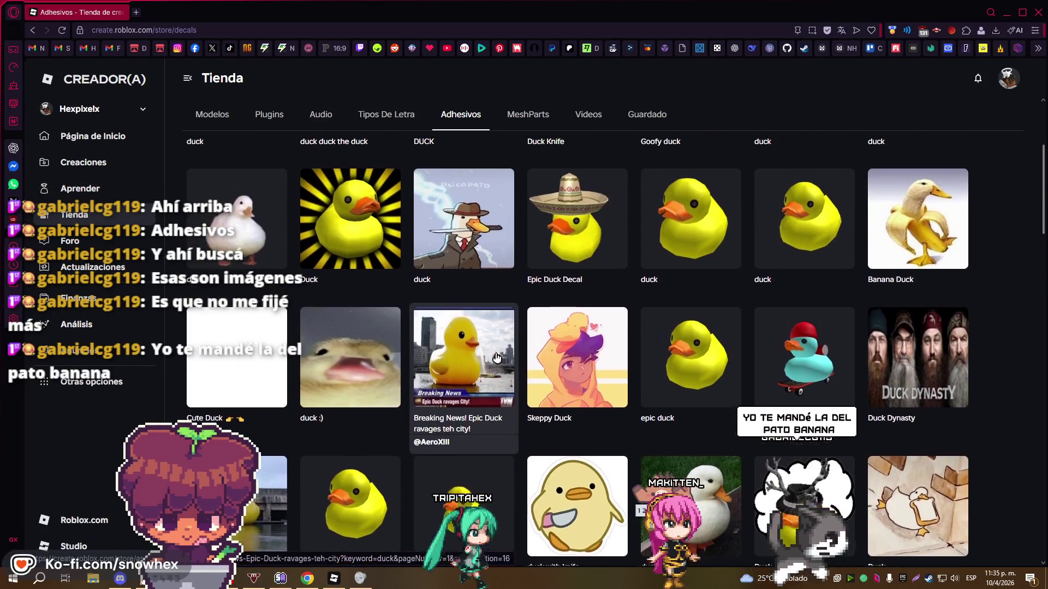
{"action": "scroll", "coordinate": [495, 357], "scroll_direction": "up", "scroll_amount": 3}
{"action": "scroll", "coordinate": [491, 356], "scroll_direction": "down", "scroll_amount": 8}
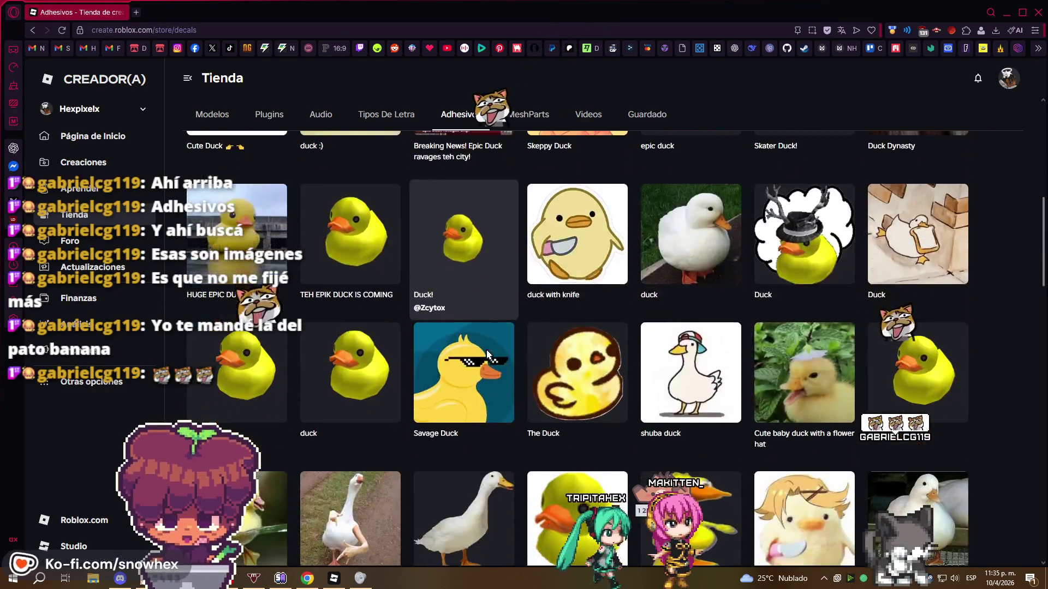
{"action": "scroll", "coordinate": [487, 355], "scroll_direction": "down", "scroll_amount": 4}
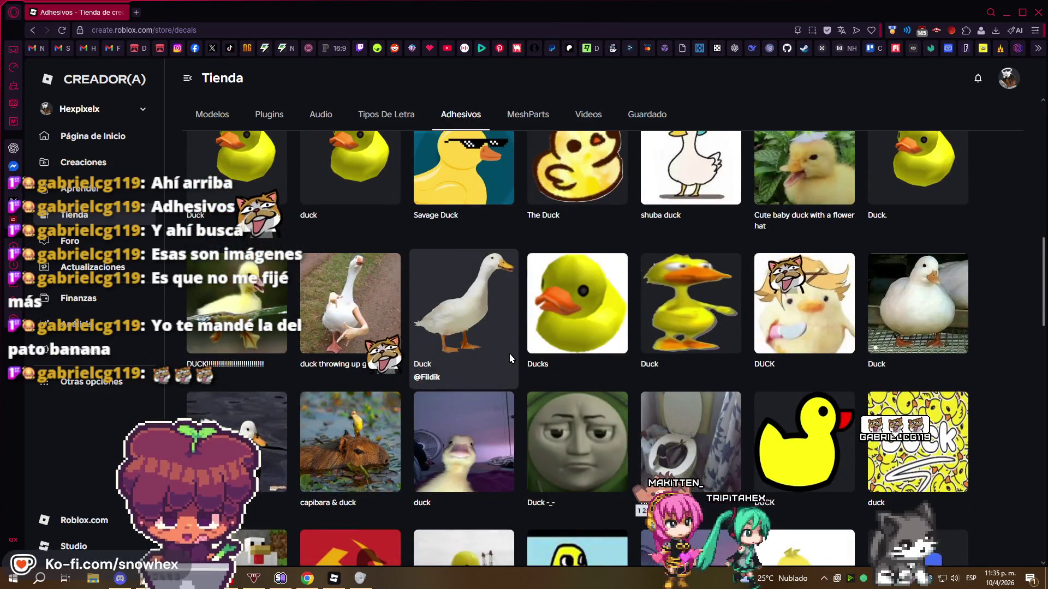
{"action": "scroll", "coordinate": [519, 415], "scroll_direction": "up", "scroll_amount": 10}
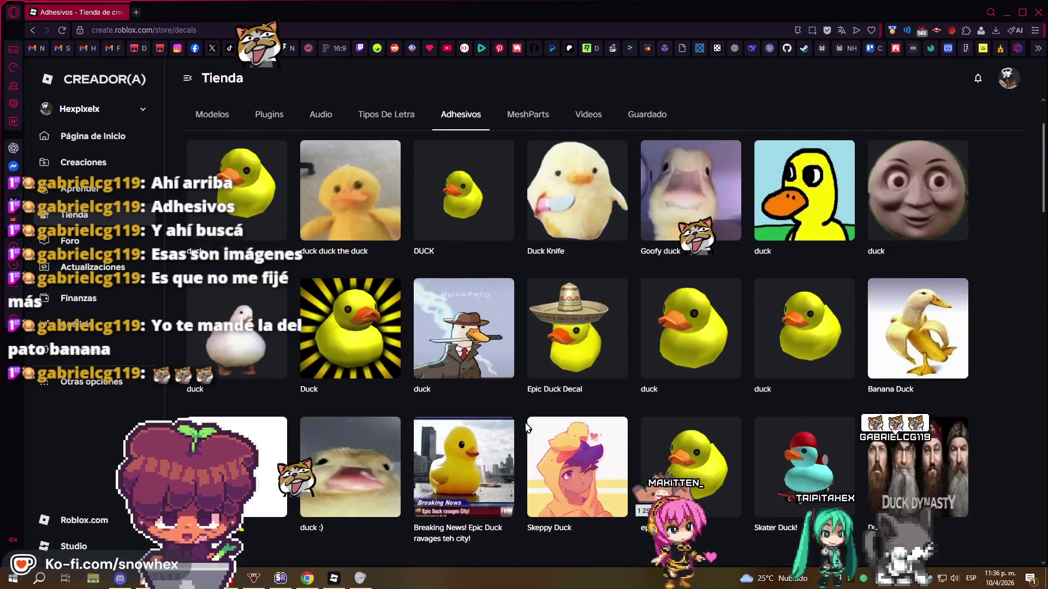
{"action": "scroll", "coordinate": [526, 427], "scroll_direction": "up", "scroll_amount": 2}
{"action": "scroll", "coordinate": [535, 421], "scroll_direction": "down", "scroll_amount": 2}
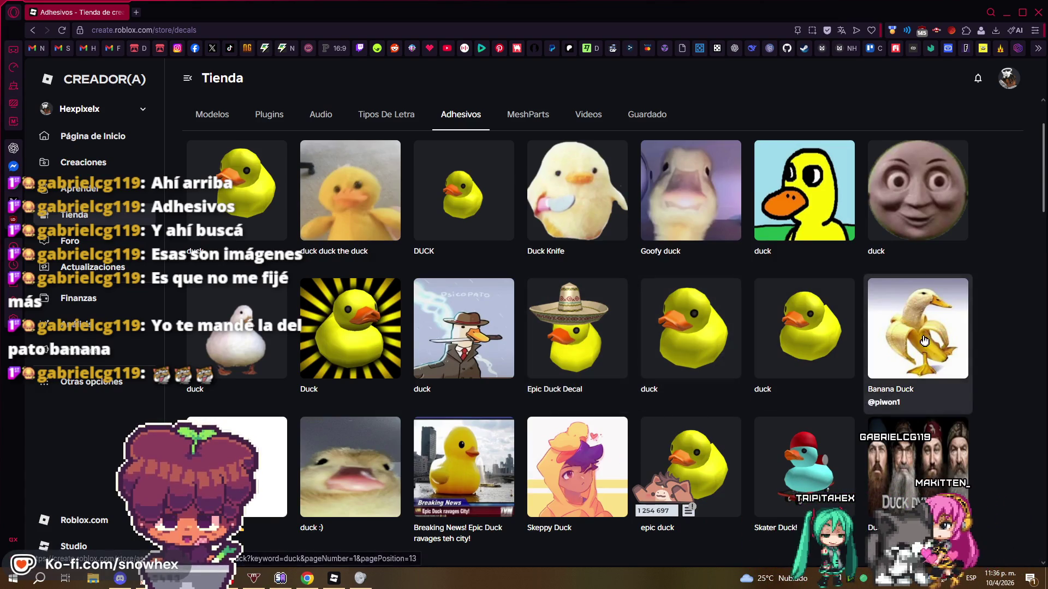
{"action": "scroll", "coordinate": [325, 403], "scroll_direction": "down", "scroll_amount": 2}
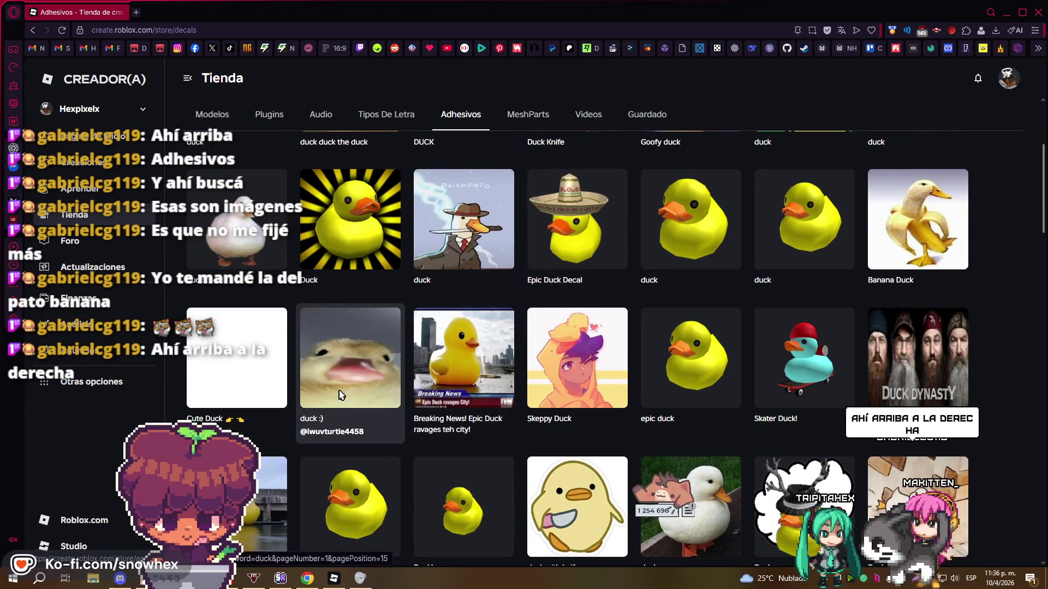
{"action": "left_click", "coordinate": [339, 396]}
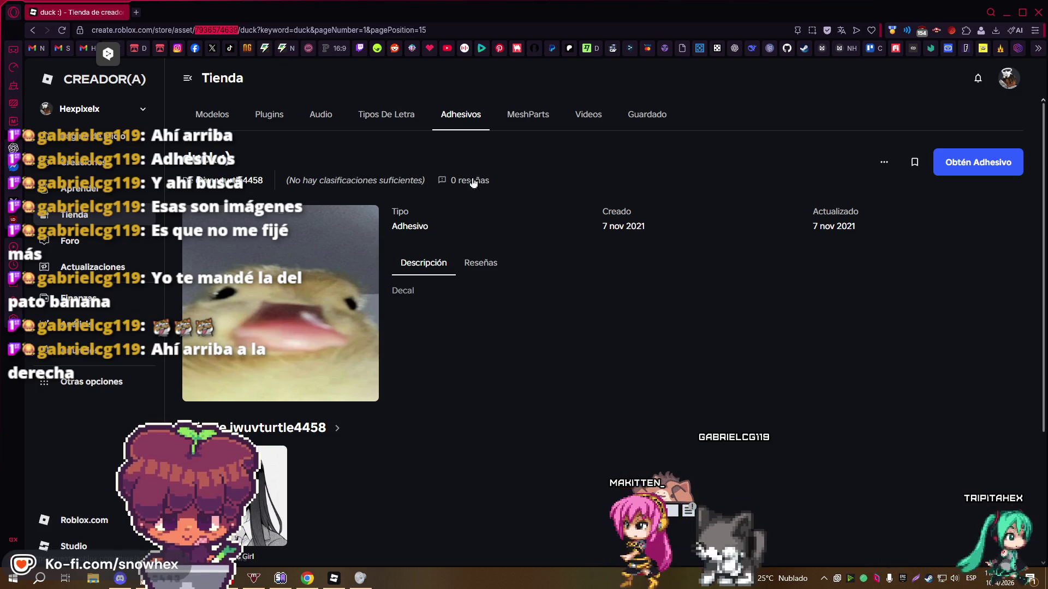
{"action": "left_click", "coordinate": [1035, 15]}
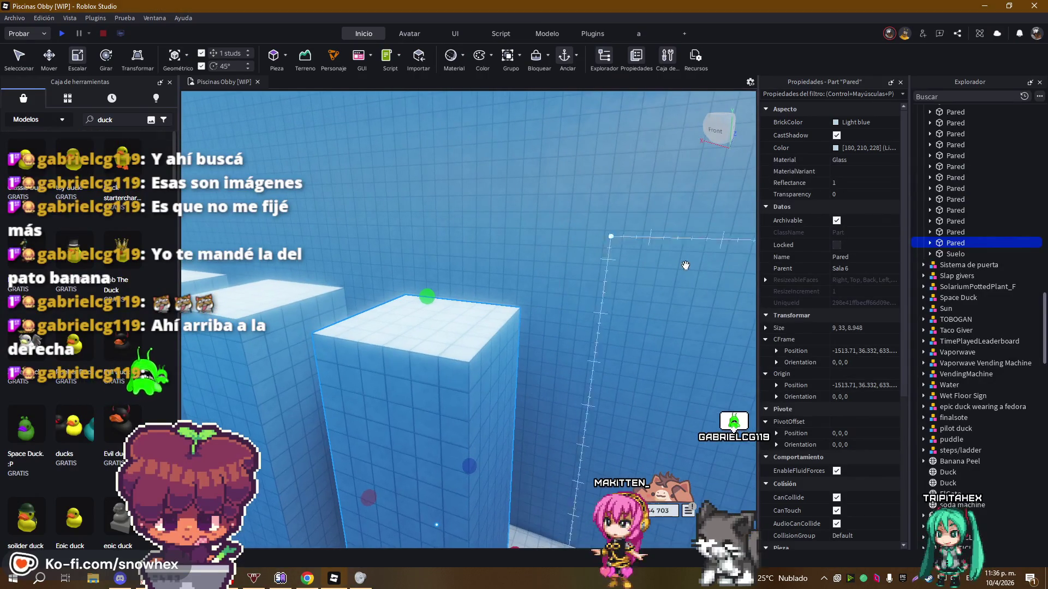
{"action": "scroll", "coordinate": [977, 272], "scroll_direction": "down", "scroll_amount": 15}
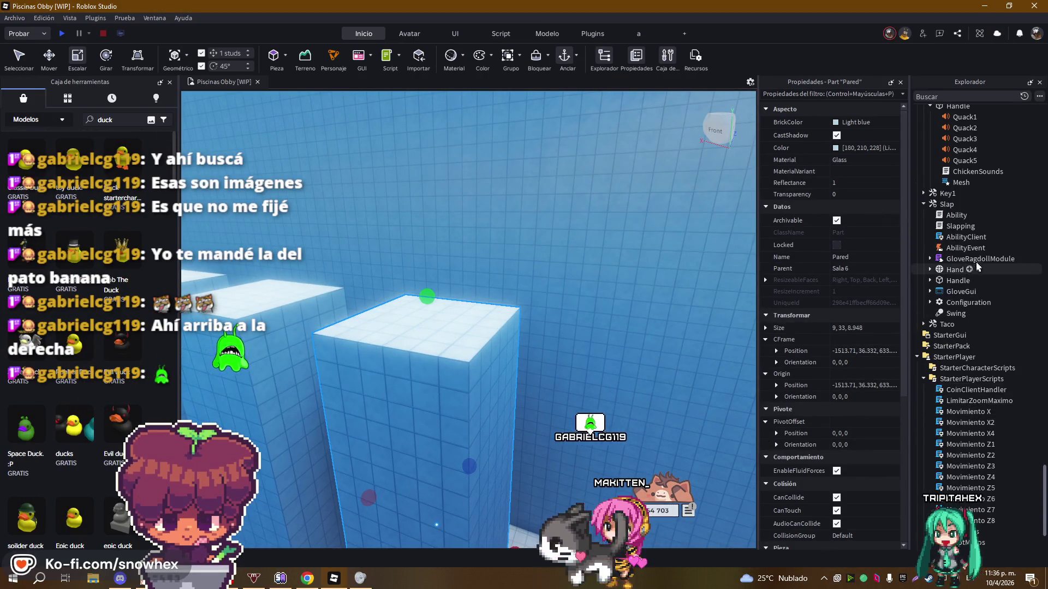
{"action": "scroll", "coordinate": [977, 271], "scroll_direction": "up", "scroll_amount": 3}
{"action": "left_click", "coordinate": [926, 167]}
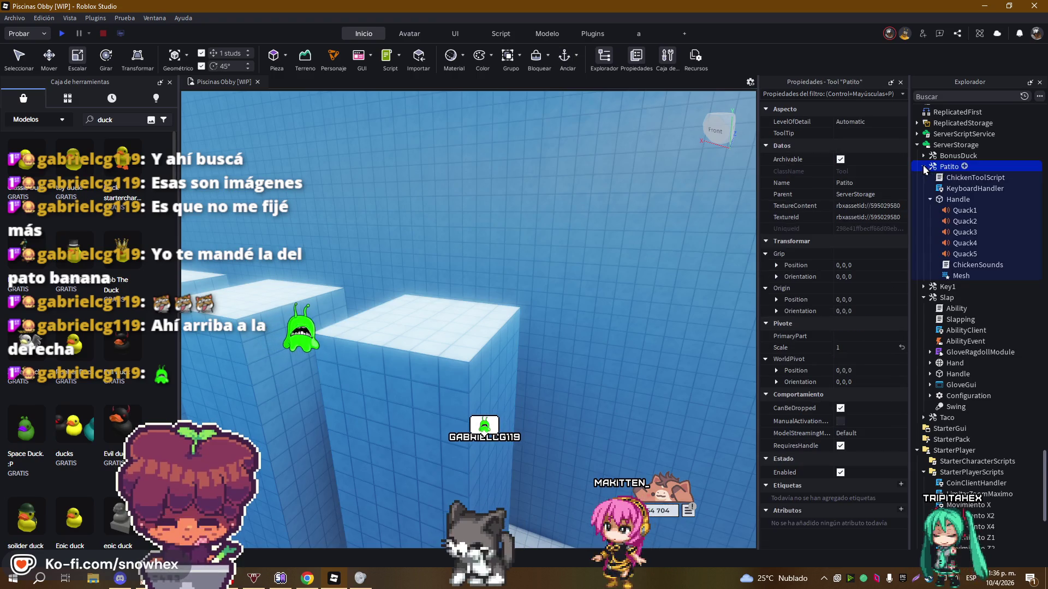
{"action": "left_click", "coordinate": [923, 167]}
{"action": "left_click", "coordinate": [870, 217]}
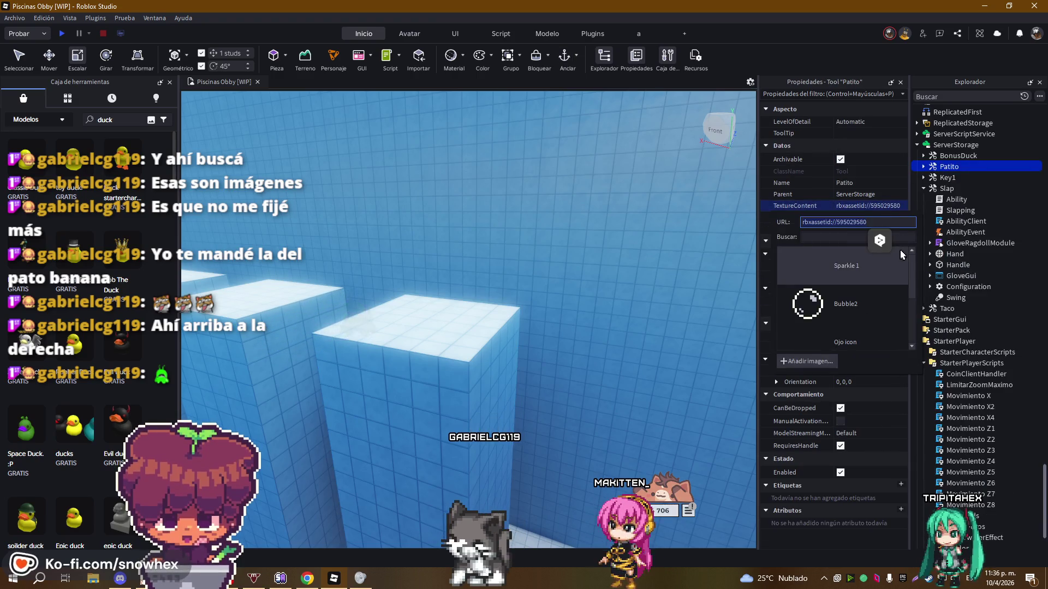
{"action": "left_click", "coordinate": [857, 154]}
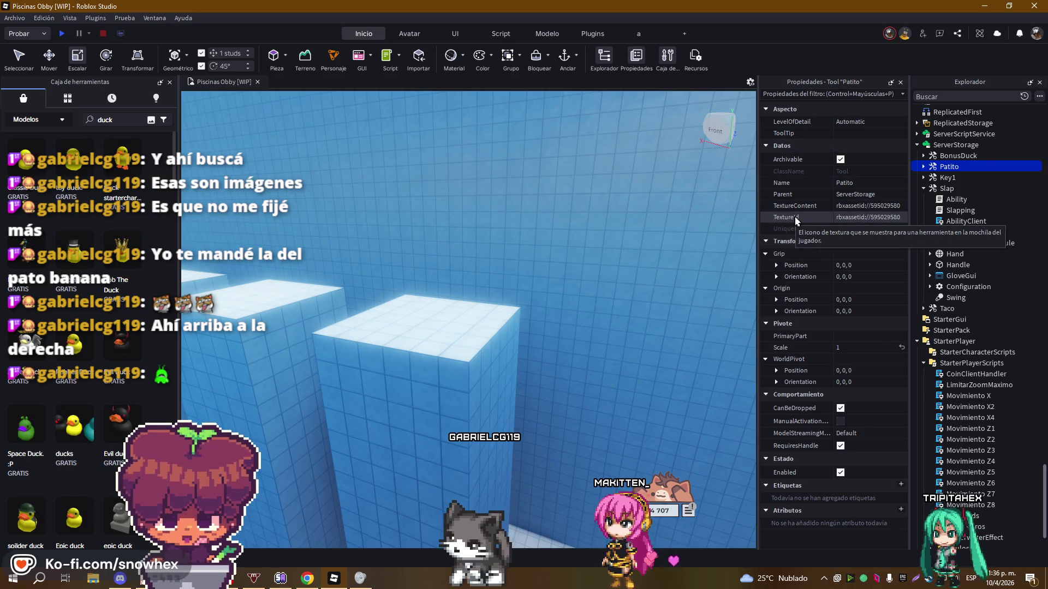
{"action": "left_click", "coordinate": [865, 216]}
{"action": "left_click", "coordinate": [884, 222]}
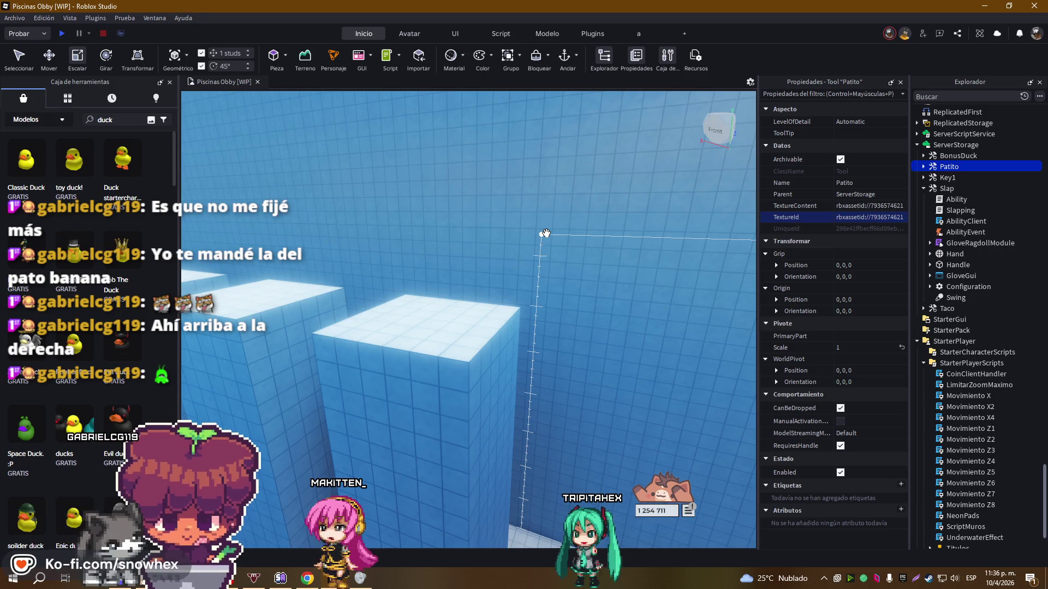
{"action": "scroll", "coordinate": [522, 225], "scroll_direction": "up", "scroll_amount": 5}
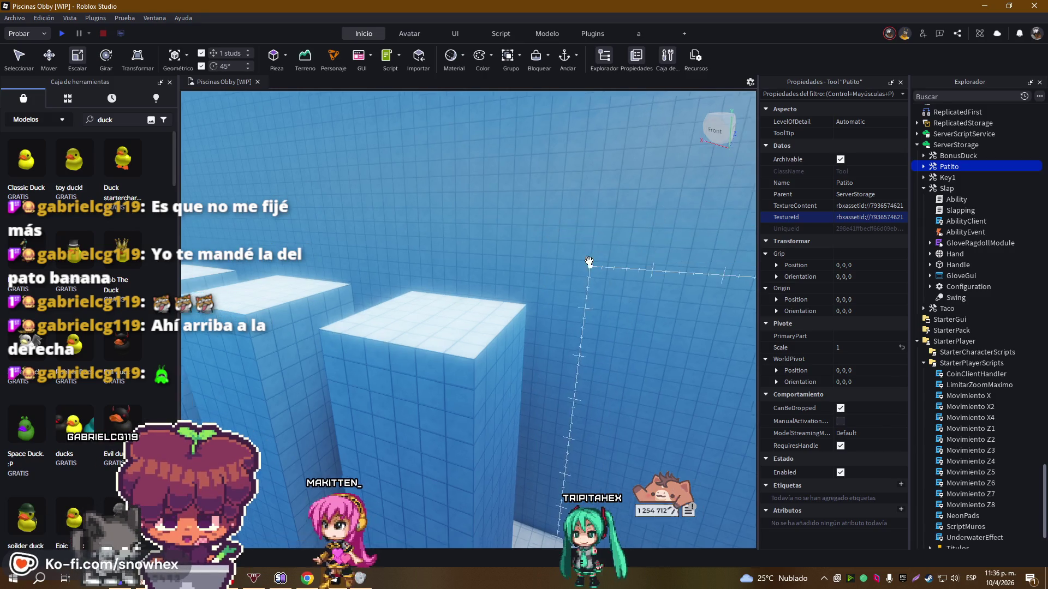
{"action": "left_click", "coordinate": [563, 342]}
{"action": "scroll", "coordinate": [563, 343], "scroll_direction": "down", "scroll_amount": 3}
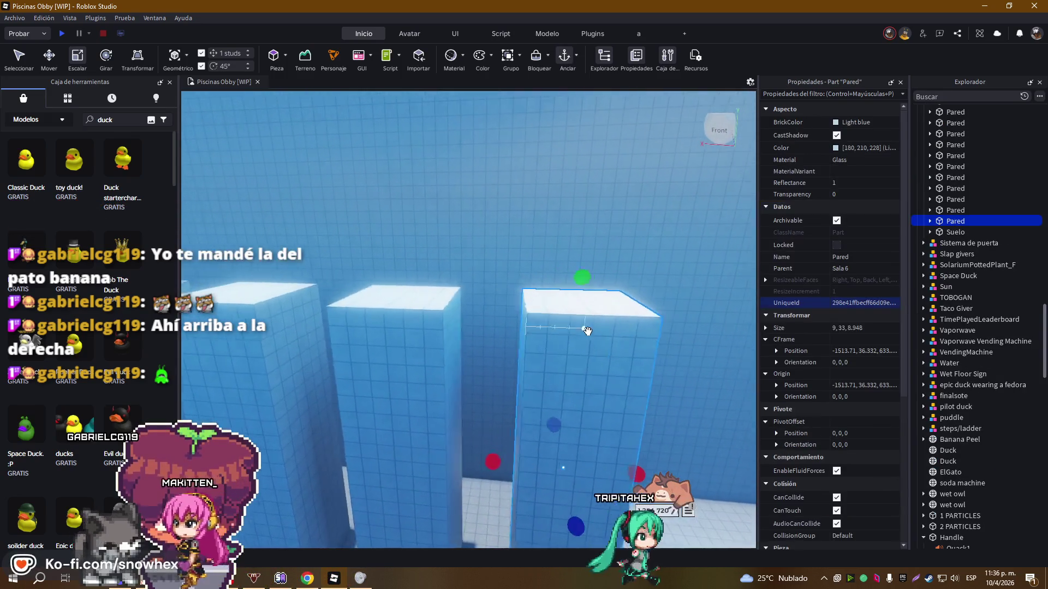
Scale the Pared pillar's top down to about 28 studs tall
{"action": "left_click_drag", "start_coordinate": [533, 278], "coordinate": [530, 340]}
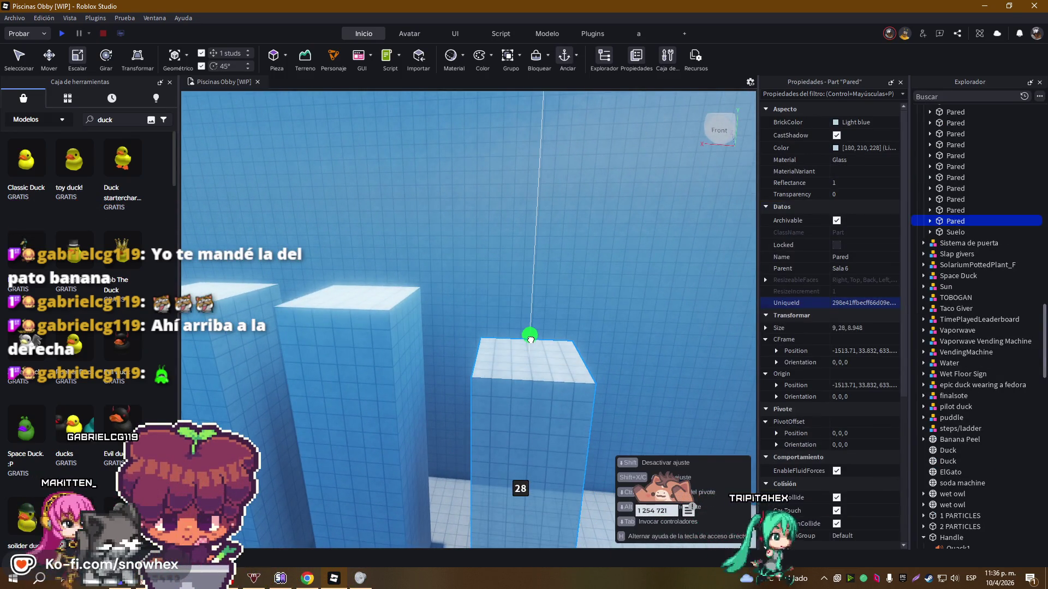
{"action": "key", "text": "Left"}
{"action": "key", "text": "Left"}
{"action": "key", "text": "Left"}
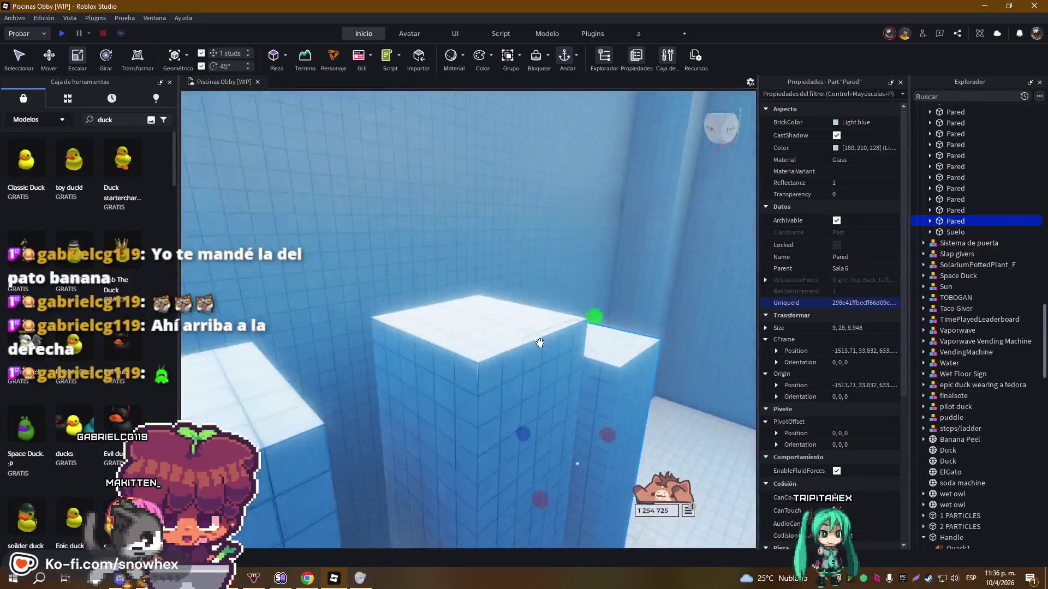
{"action": "key", "text": "Left"}
{"action": "key", "text": "Left"}
{"action": "key", "text": "Left"}
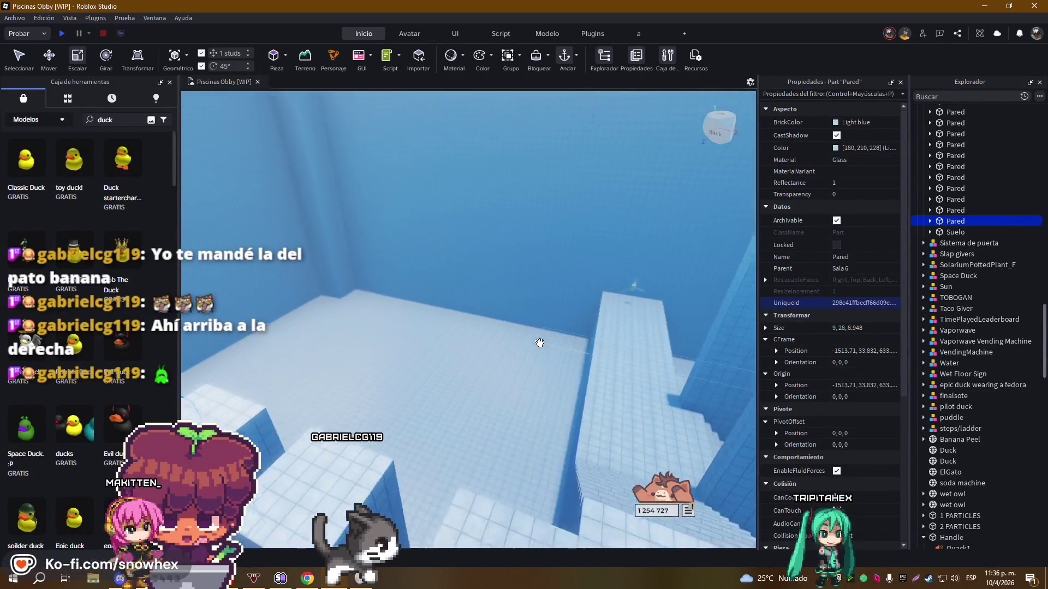
{"action": "key", "text": "Left"}
{"action": "key", "text": "Left"}
{"action": "key", "text": "Left"}
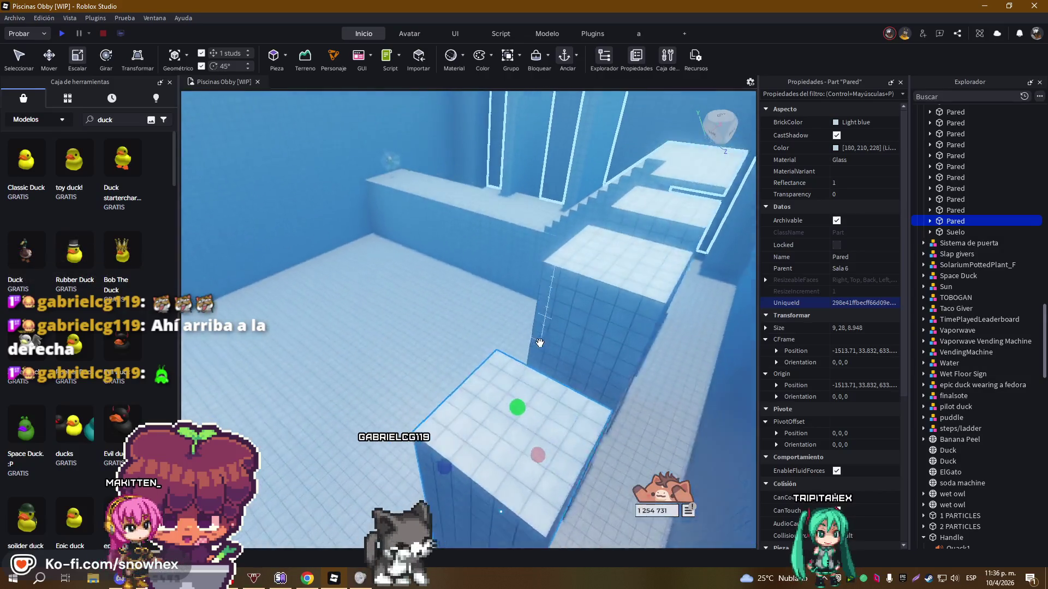
{"action": "key", "text": "Left"}
{"action": "key", "text": "Left"}
{"action": "key", "text": "Left"}
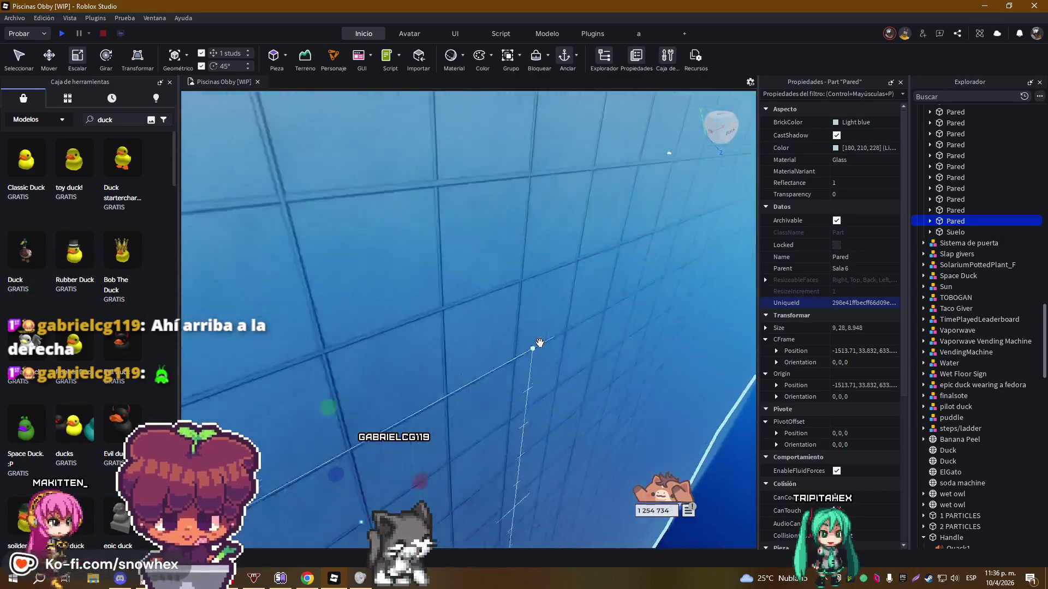
{"action": "key", "text": "Down"}
{"action": "key", "text": "Down"}
{"action": "key", "text": "Down"}
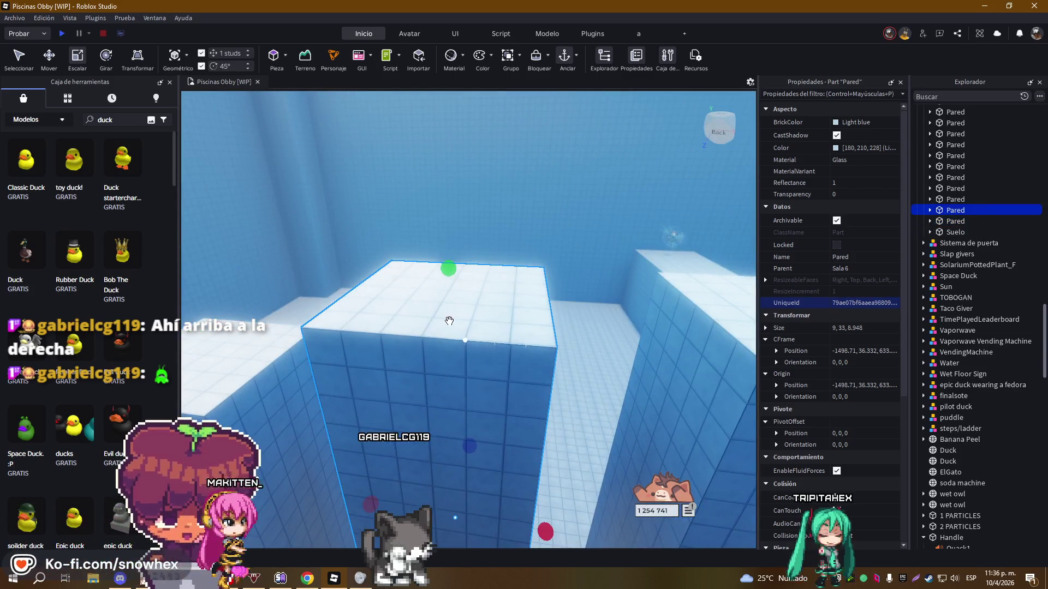
Raise the pillar tops to 34 and 37 studs, then duplicate the 37-stud pillar
{"action": "left_click_drag", "start_coordinate": [447, 267], "coordinate": [444, 244]}
{"action": "key", "text": "Left"}
{"action": "key", "text": "Left"}
{"action": "key", "text": "Left"}
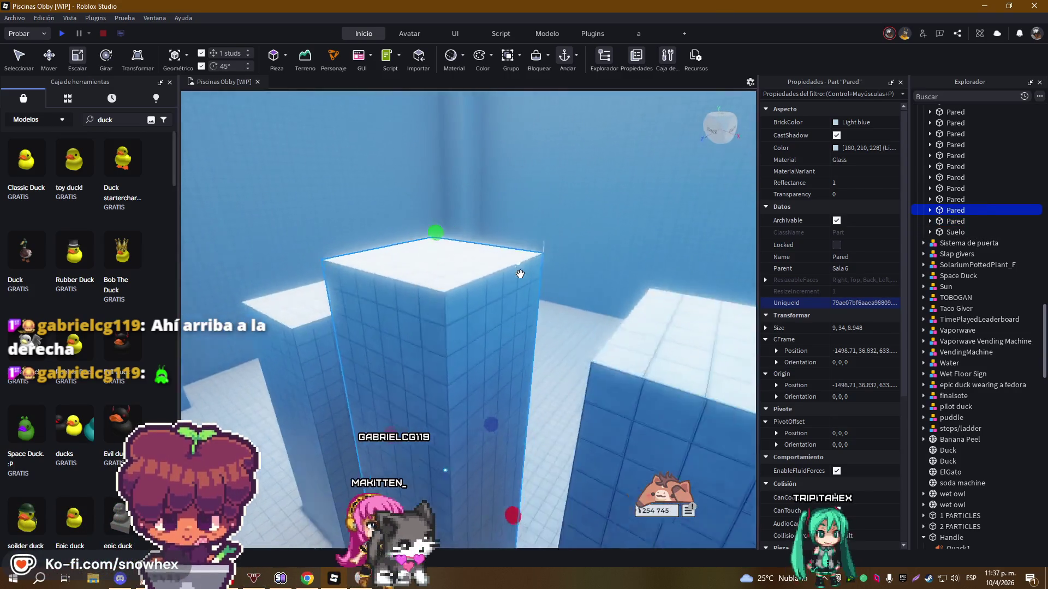
{"action": "left_click", "coordinate": [327, 344]}
{"action": "mouse_move", "coordinate": [311, 306]}
{"action": "left_mouse_down"}
{"action": "mouse_move", "coordinate": [328, 237]}
{"action": "mouse_move", "coordinate": [310, 145]}
{"action": "left_mouse_up"}
{"action": "key", "text": "Left"}
{"action": "key", "text": "Left"}
{"action": "key", "text": "Left"}
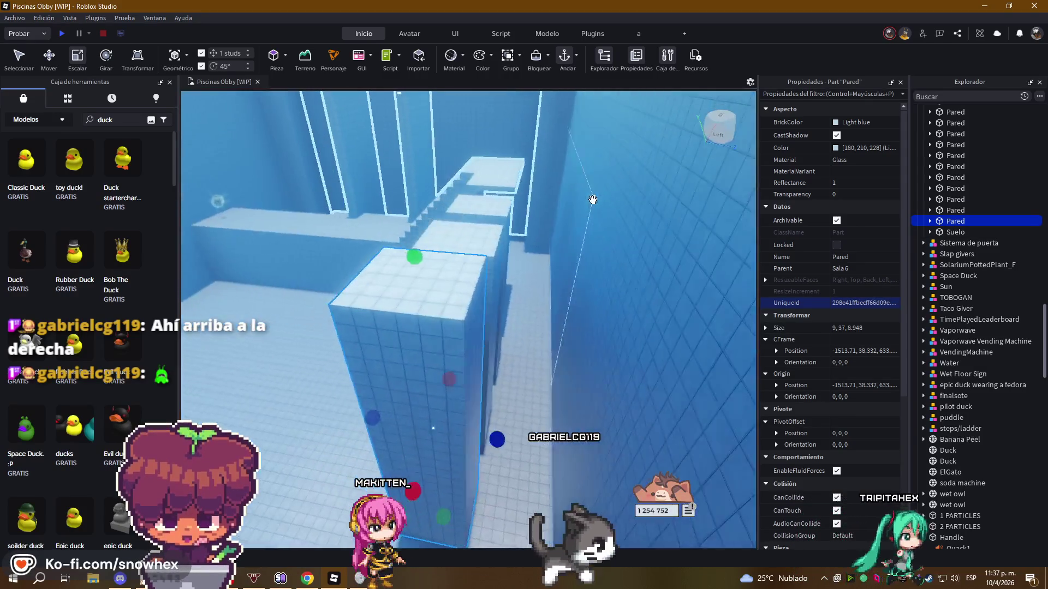
{"action": "key", "text": "Left"}
{"action": "key", "text": "Left"}
{"action": "key", "text": "Left"}
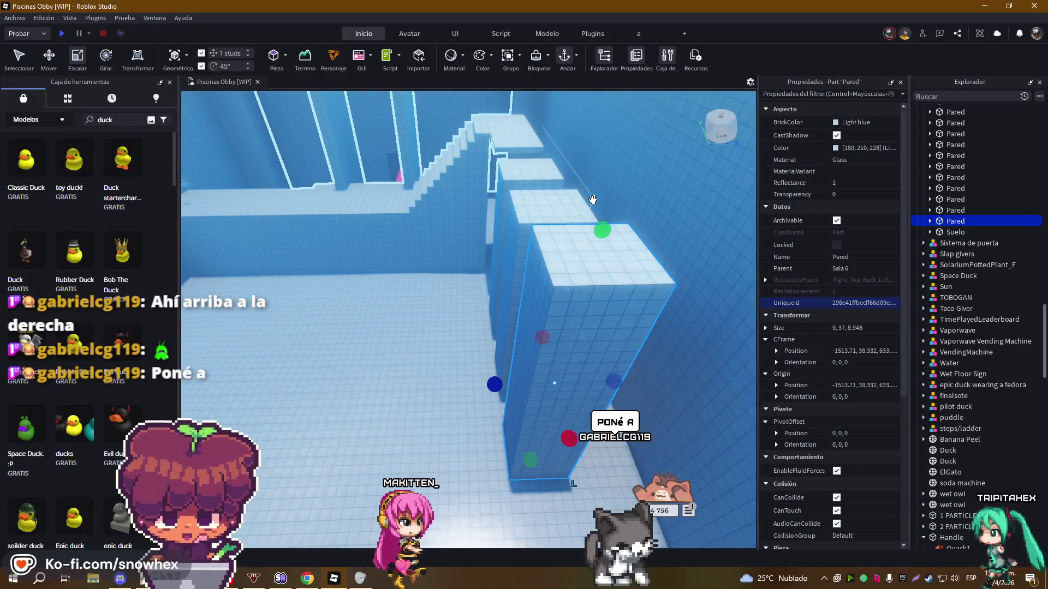
{"action": "key", "text": "ctrl+d"}
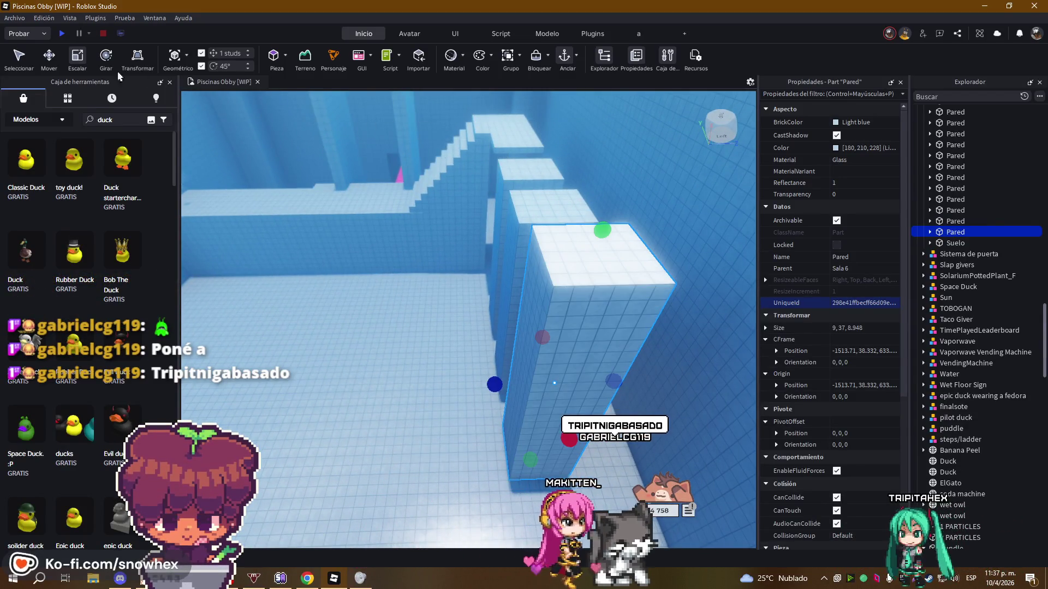
{"action": "left_click", "coordinate": [49, 57]}
Slide the copy 12 studs beside the original and resize it to 5.948 deep, 40 studs tall
{"action": "mouse_move", "coordinate": [491, 384]}
{"action": "left_mouse_down"}
{"action": "mouse_move", "coordinate": [358, 388]}
{"action": "mouse_move", "coordinate": [378, 389]}
{"action": "left_mouse_up"}
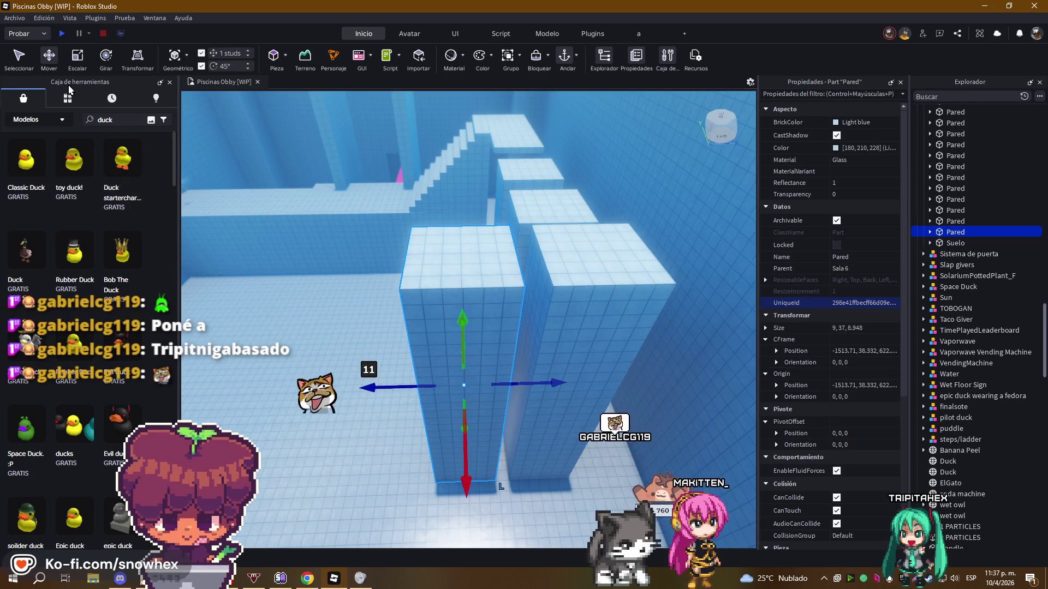
{"action": "key", "text": "ctrl+3"}
{"action": "left_click_drag", "start_coordinate": [524, 383], "coordinate": [500, 384]}
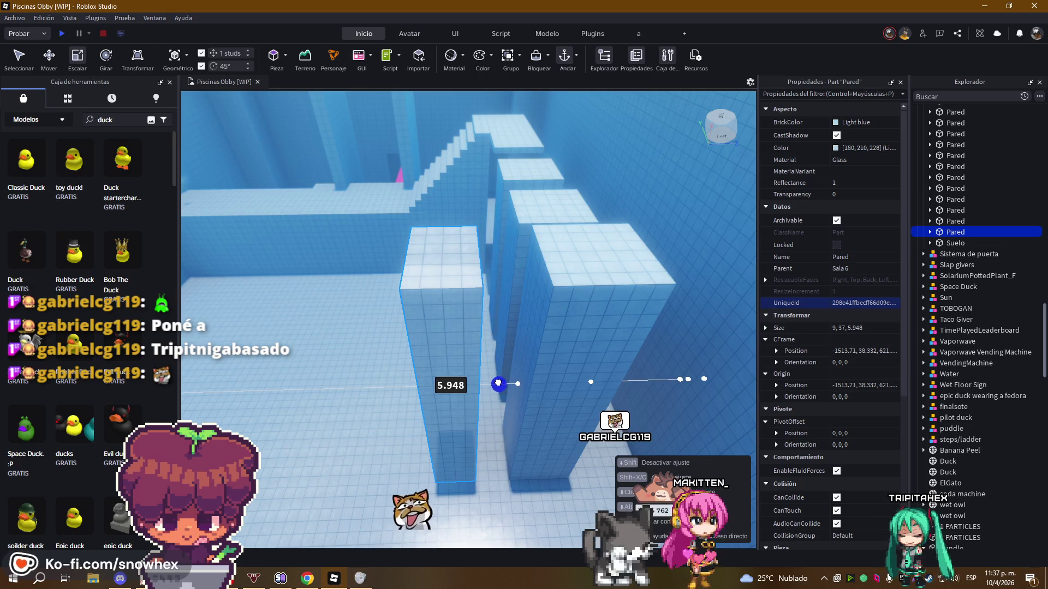
{"action": "key", "text": "ctrl+2"}
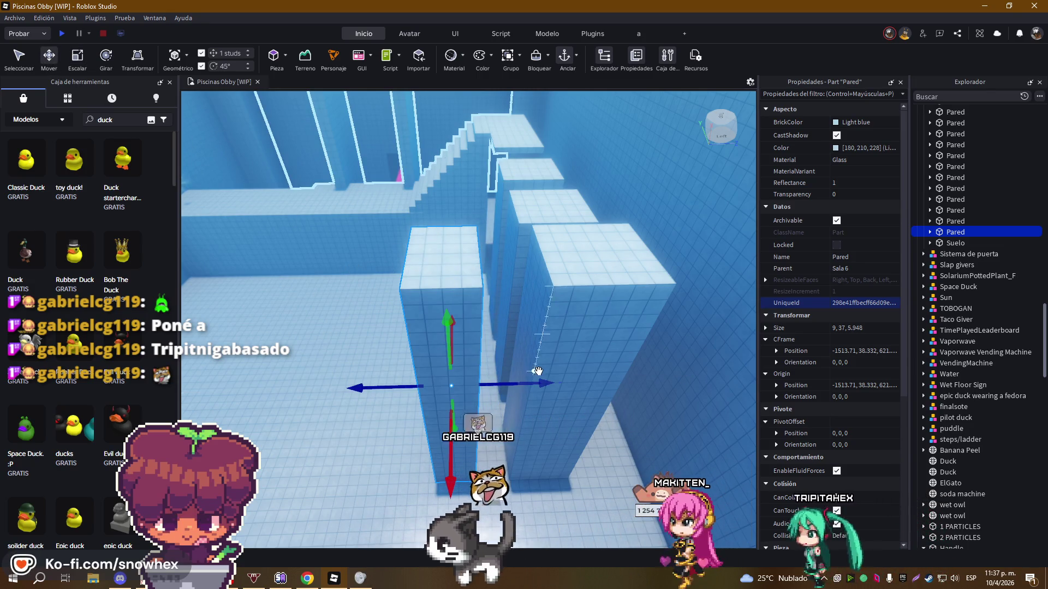
{"action": "left_click_drag", "start_coordinate": [543, 384], "coordinate": [627, 381]}
{"action": "key", "text": "ctrl+3"}
{"action": "mouse_move", "coordinate": [464, 225]}
{"action": "left_mouse_down"}
{"action": "mouse_move", "coordinate": [465, 187]}
{"action": "mouse_move", "coordinate": [440, 135]}
{"action": "left_mouse_up"}
{"action": "right_click", "coordinate": [546, 244]}
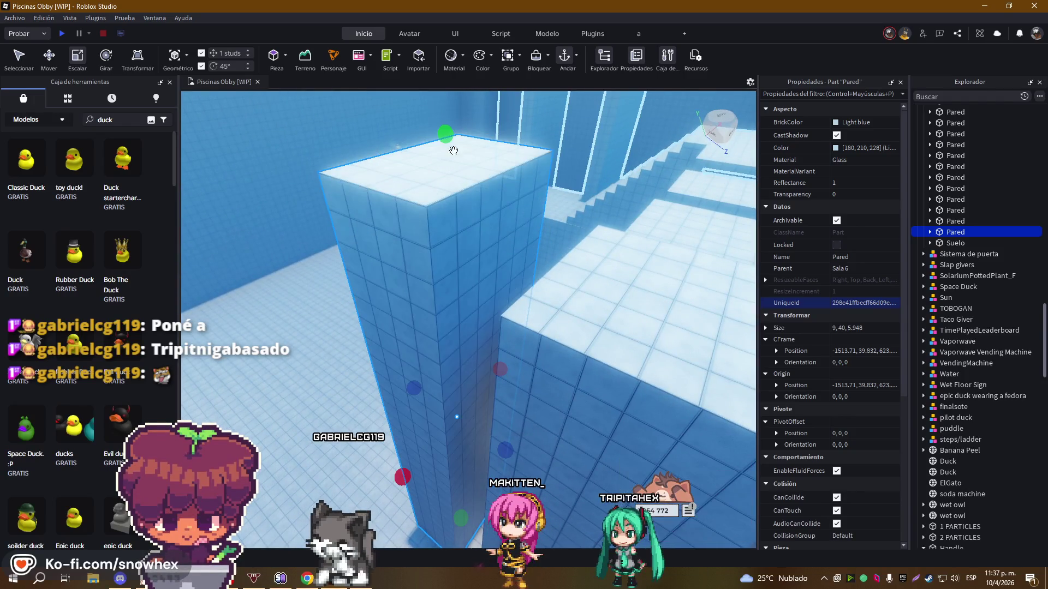
{"action": "right_click", "coordinate": [535, 200]}
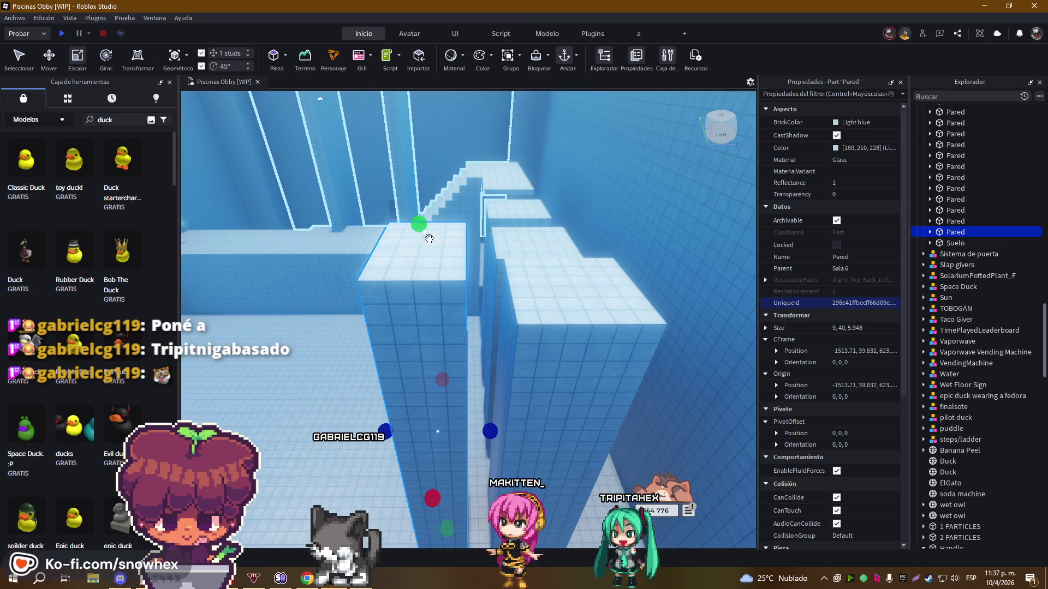
{"action": "right_click", "coordinate": [424, 232]}
Duplicate the thinner pillar, slide the new copy sideways, then reselect the first tall pillar
{"action": "key", "text": "ctrl+d"}
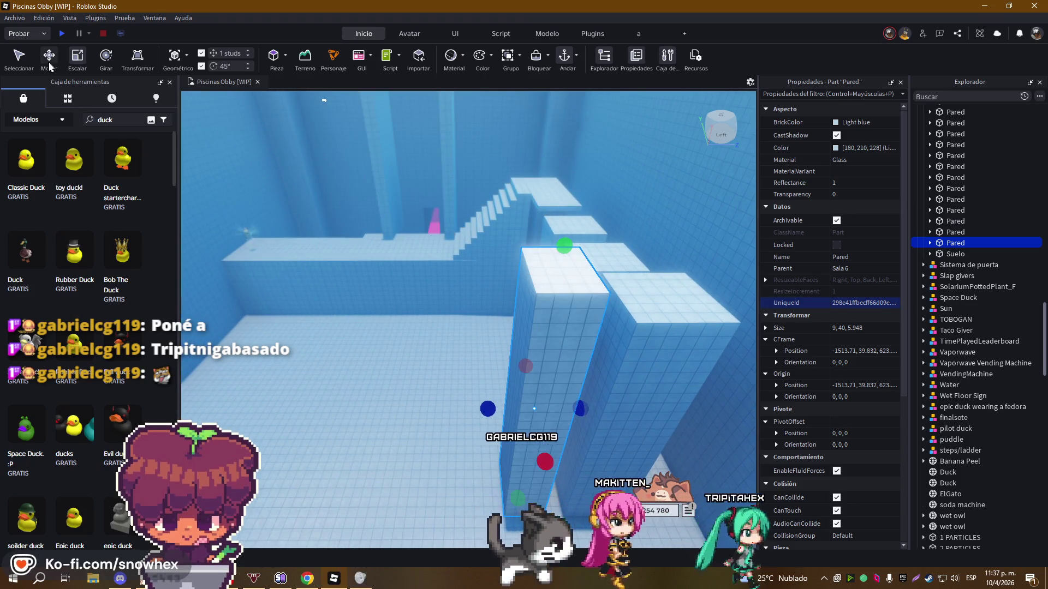
{"action": "left_click_drag", "start_coordinate": [444, 410], "coordinate": [421, 410]}
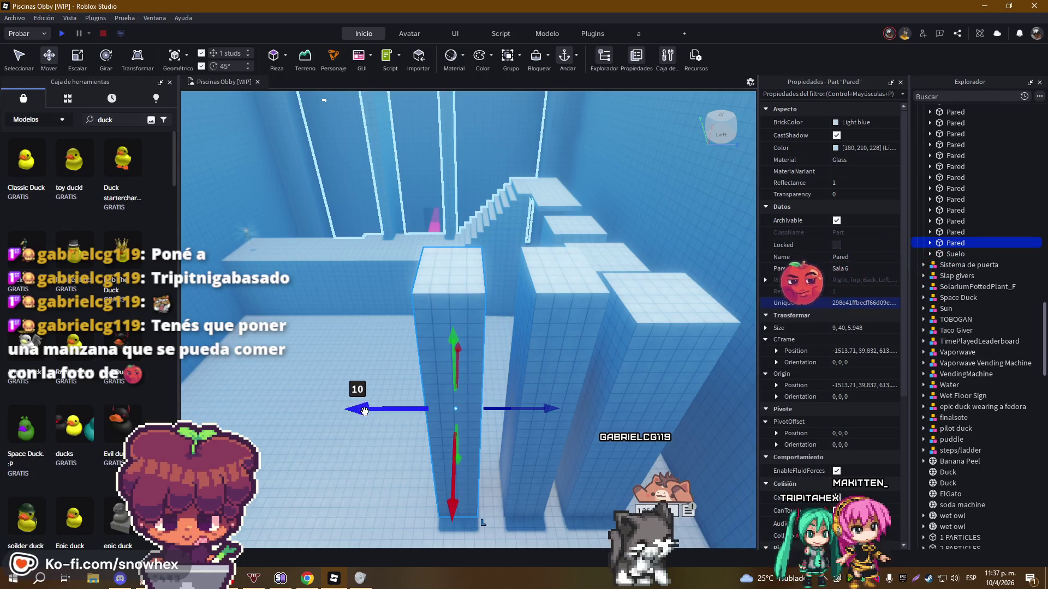
{"action": "scroll", "coordinate": [364, 411], "scroll_direction": "up", "scroll_amount": 10}
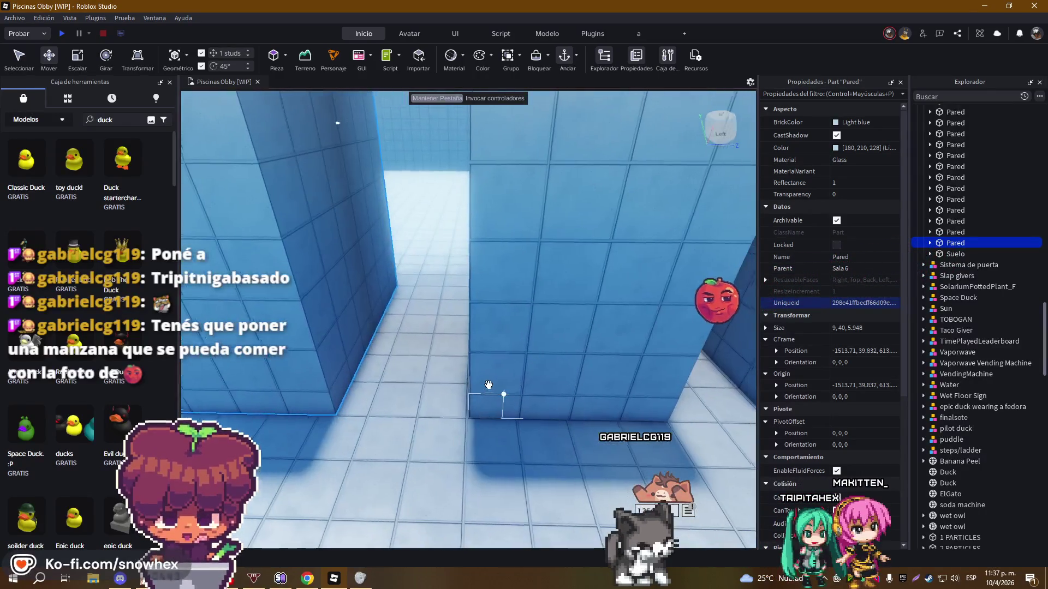
{"action": "scroll", "coordinate": [489, 385], "scroll_direction": "down", "scroll_amount": 5}
{"action": "scroll", "coordinate": [489, 385], "scroll_direction": "up", "scroll_amount": 5}
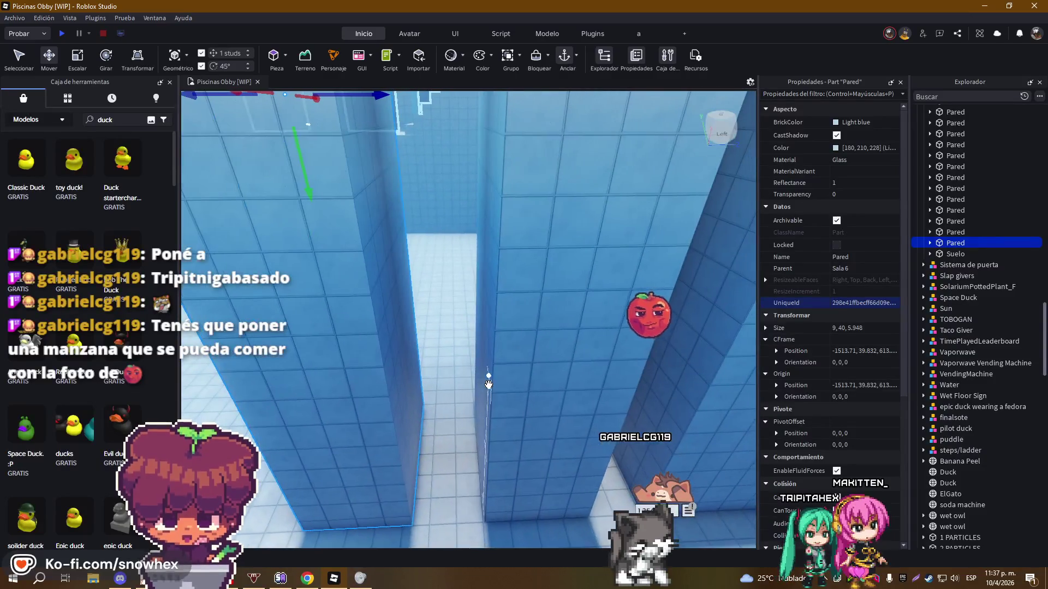
{"action": "scroll", "coordinate": [488, 385], "scroll_direction": "down", "scroll_amount": 5}
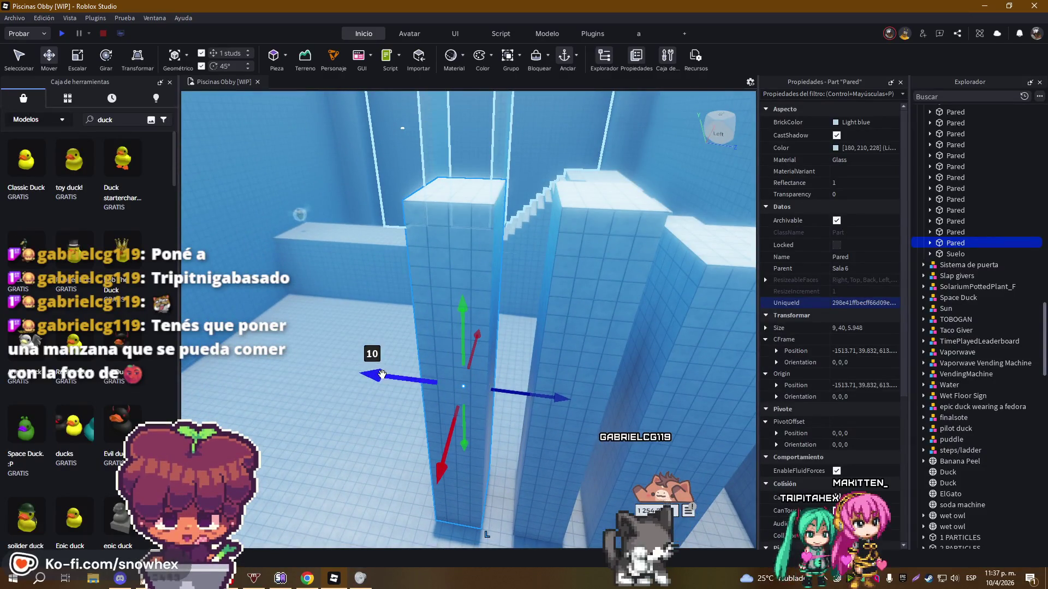
{"action": "scroll", "coordinate": [540, 345], "scroll_direction": "up", "scroll_amount": 8}
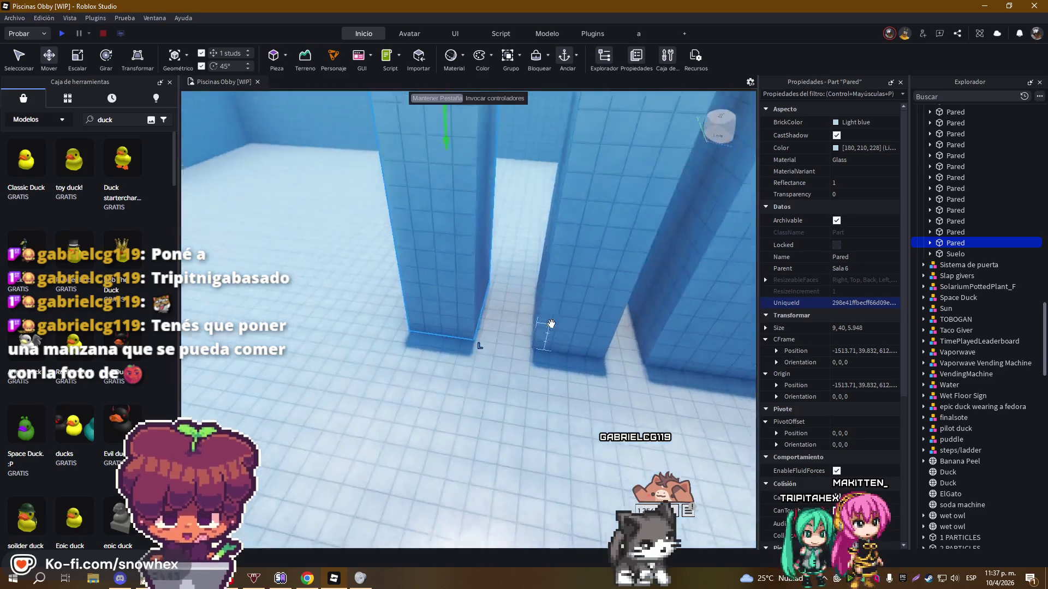
{"action": "scroll", "coordinate": [551, 324], "scroll_direction": "down", "scroll_amount": 8}
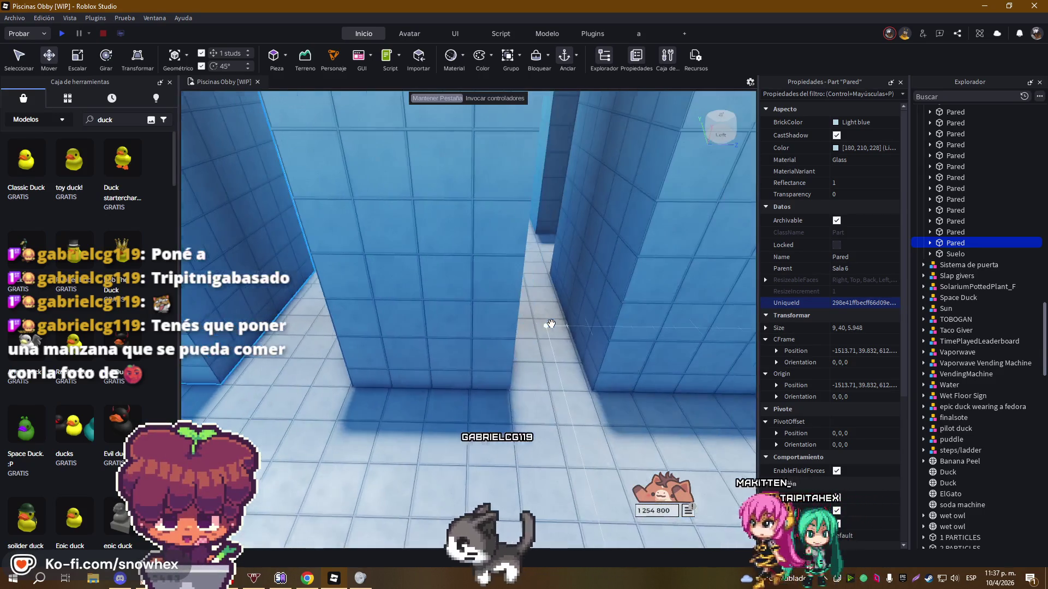
{"action": "scroll", "coordinate": [551, 323], "scroll_direction": "down", "scroll_amount": 8}
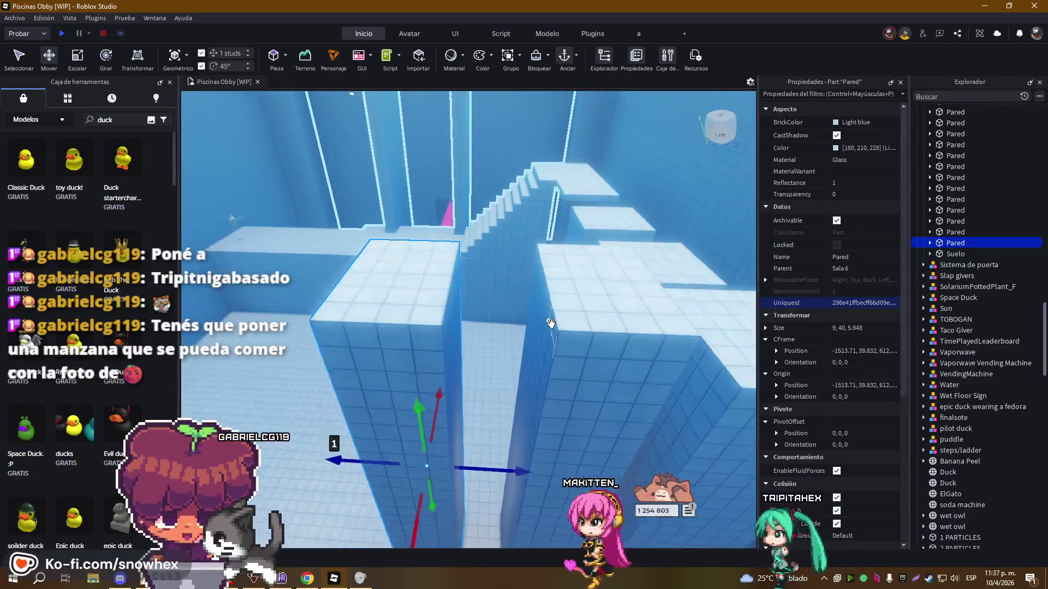
{"action": "left_click", "coordinate": [473, 331]}
{"action": "scroll", "coordinate": [477, 334], "scroll_direction": "up", "scroll_amount": 4}
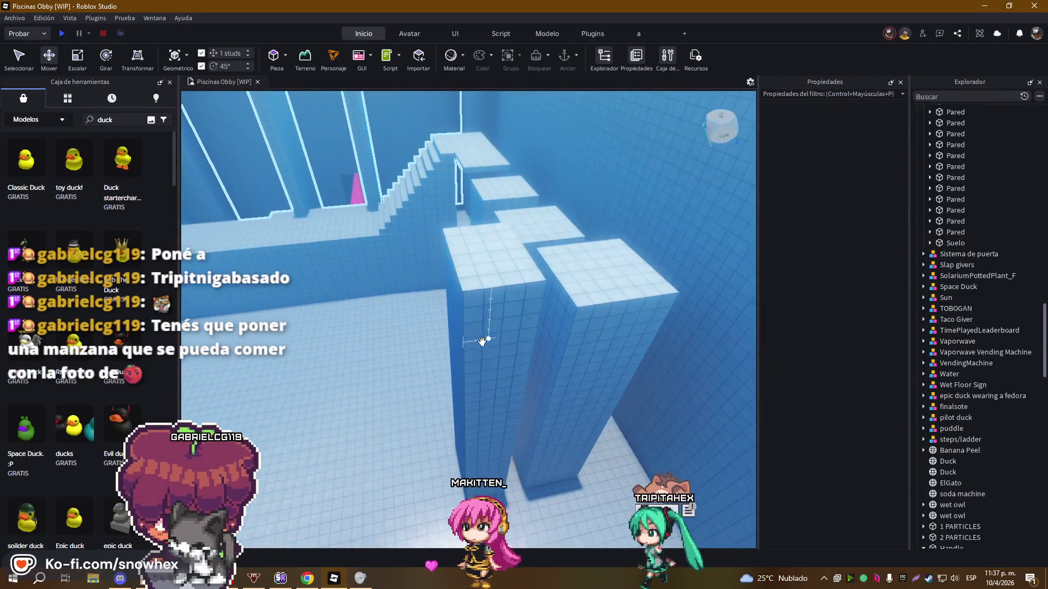
{"action": "left_click", "coordinate": [567, 334]}
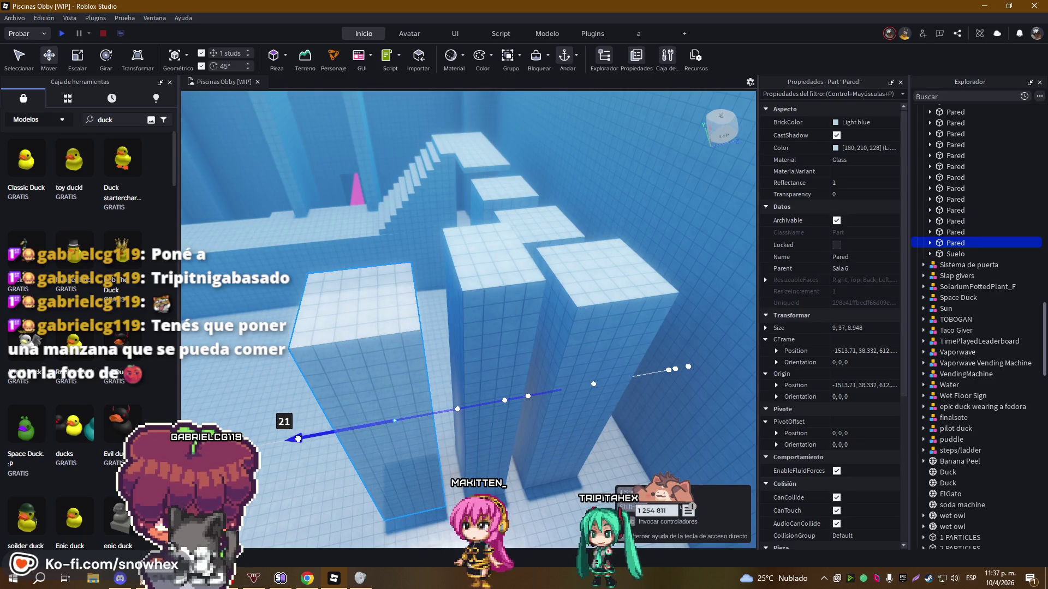
Slide the tall pillar across the pool and stretch it to 9 × 40 × 41.948 studs
{"action": "left_click_drag", "start_coordinate": [299, 438], "coordinate": [485, 455]}
{"action": "key", "text": "q"}
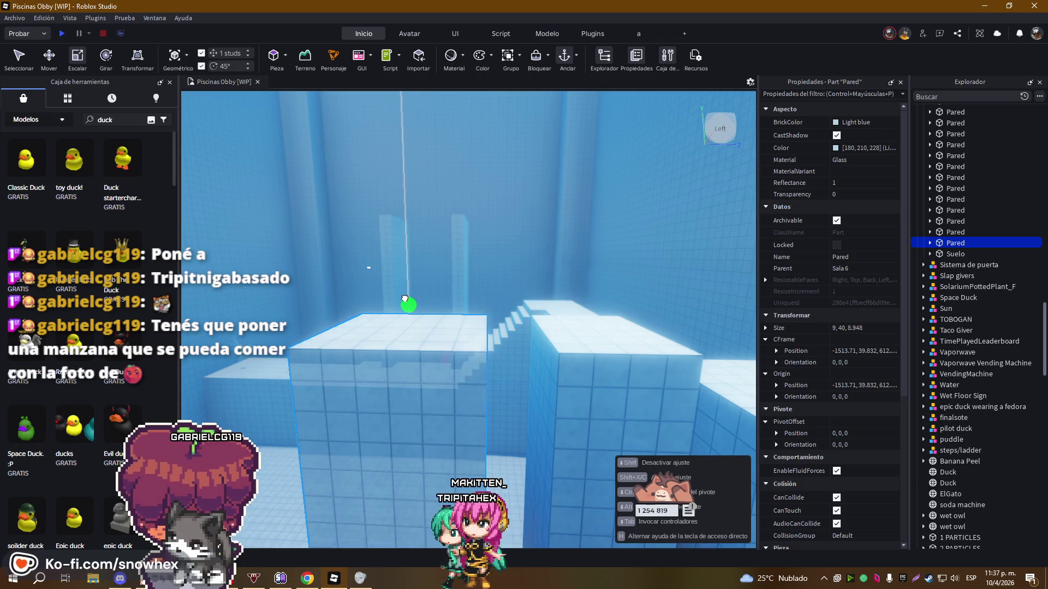
{"action": "key", "text": "s"}
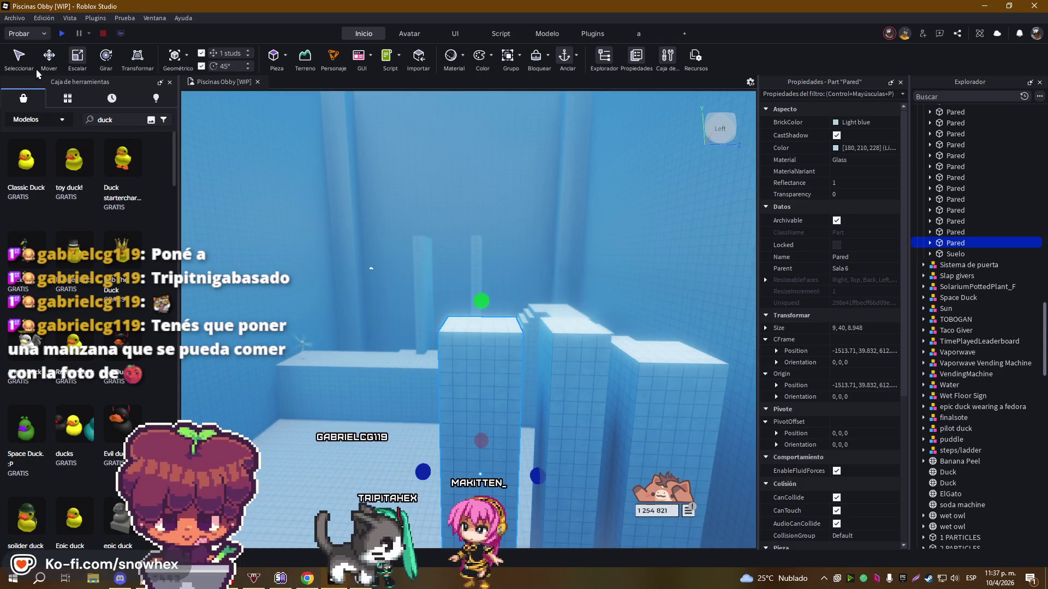
{"action": "key", "text": "w"}
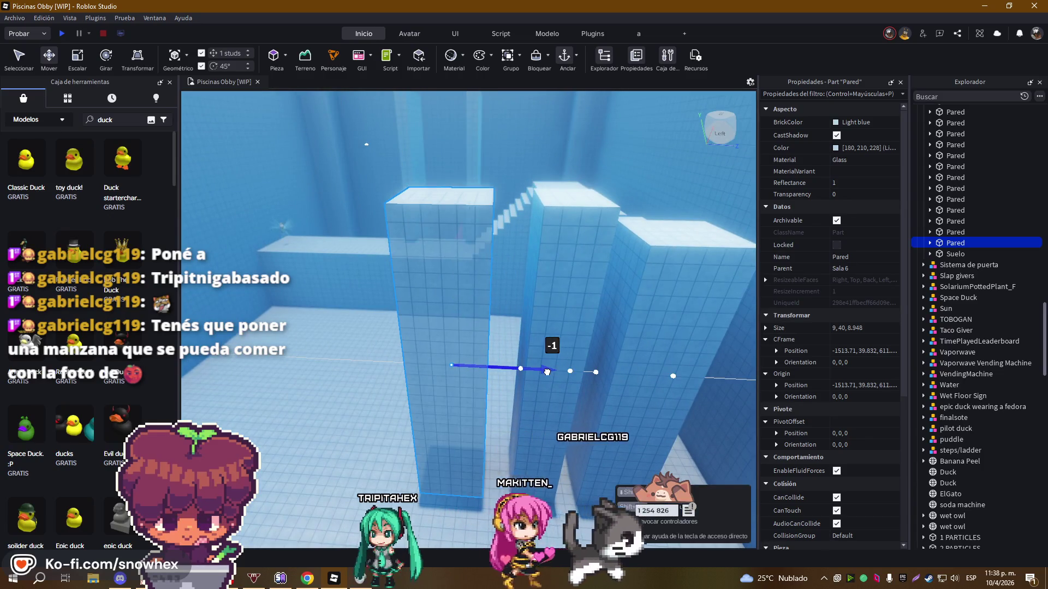
{"action": "key", "text": "s"}
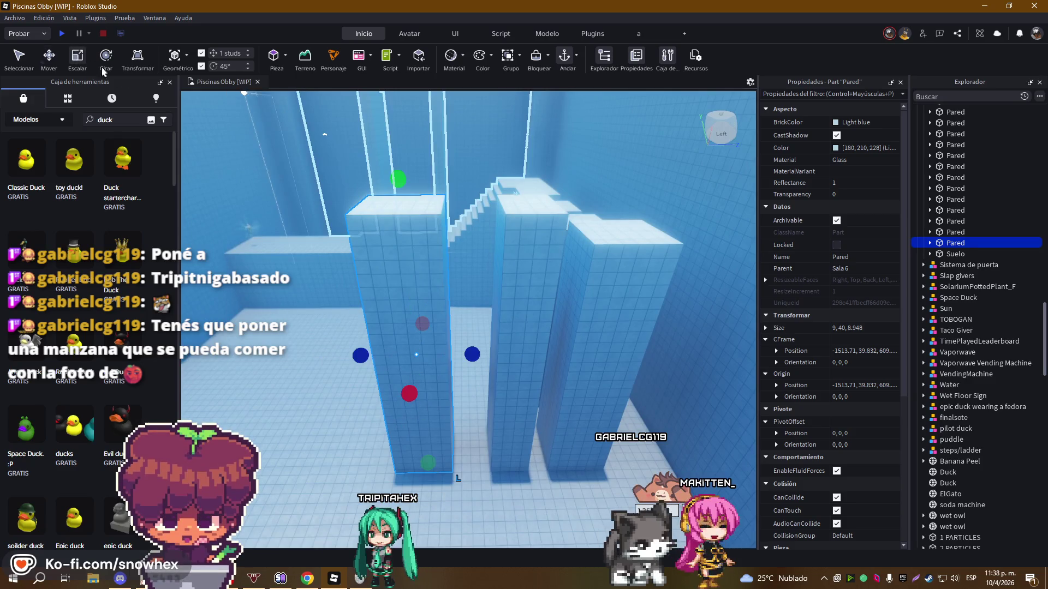
{"action": "mouse_move", "coordinate": [365, 357]}
{"action": "left_mouse_down"}
{"action": "mouse_move", "coordinate": [351, 355]}
{"action": "mouse_move", "coordinate": [373, 357]}
{"action": "mouse_move", "coordinate": [362, 357]}
{"action": "left_mouse_up"}
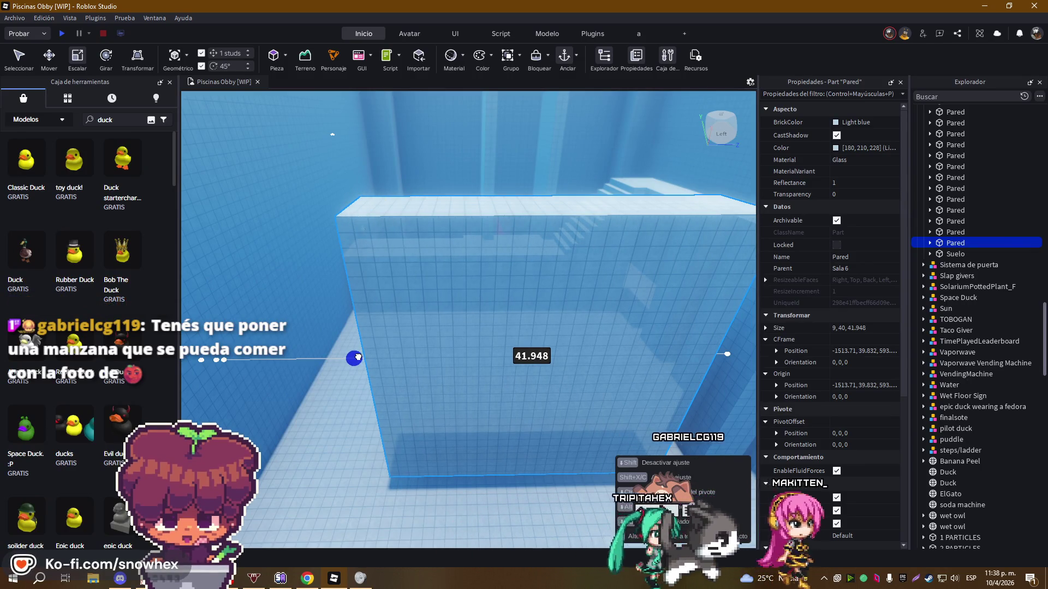
{"action": "key", "text": "s"}
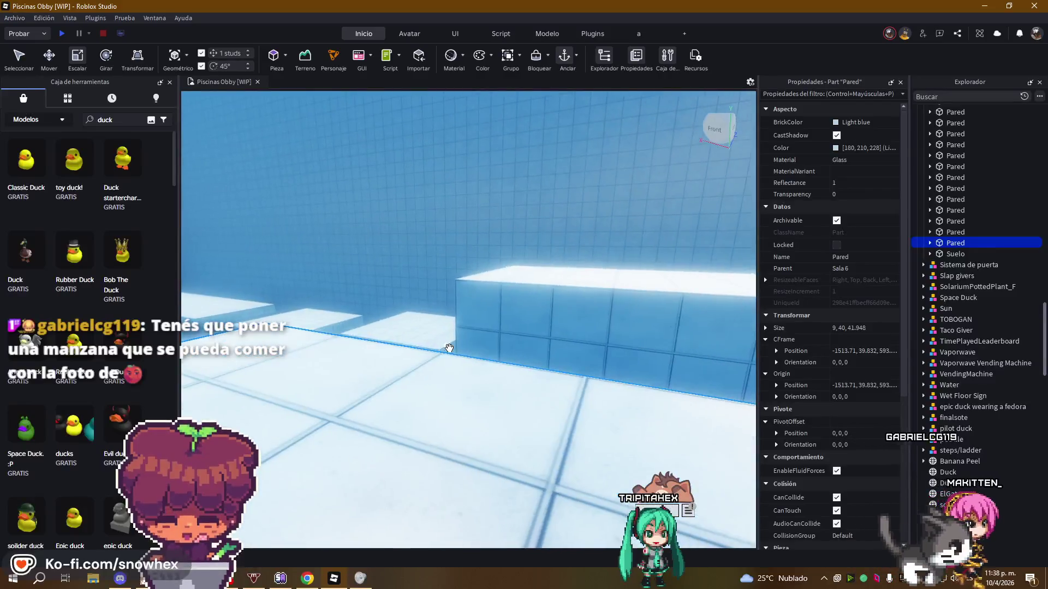
{"action": "key", "text": "a"}
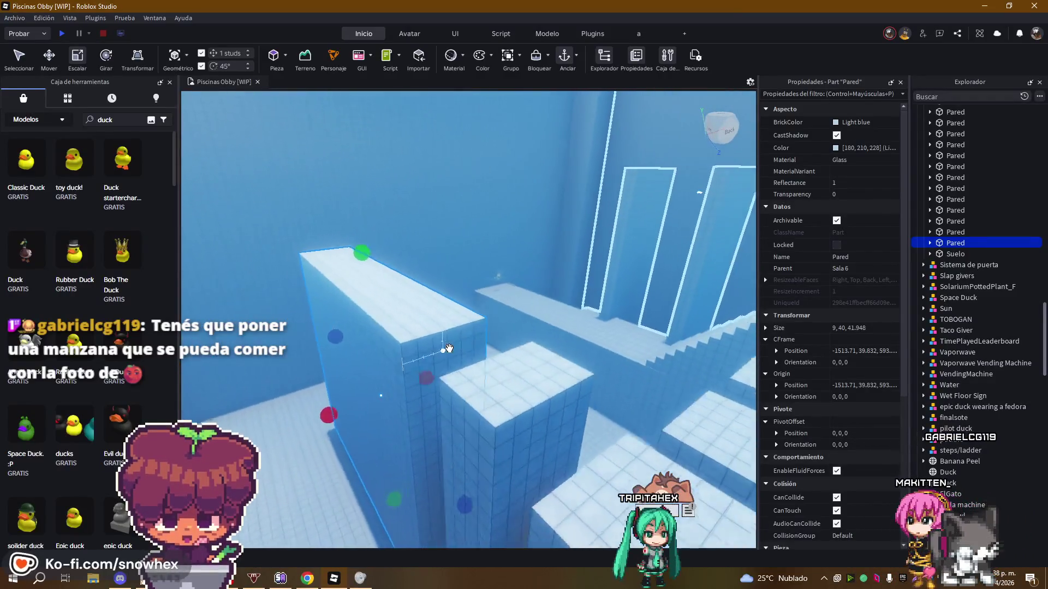
{"action": "key", "text": "Right"}
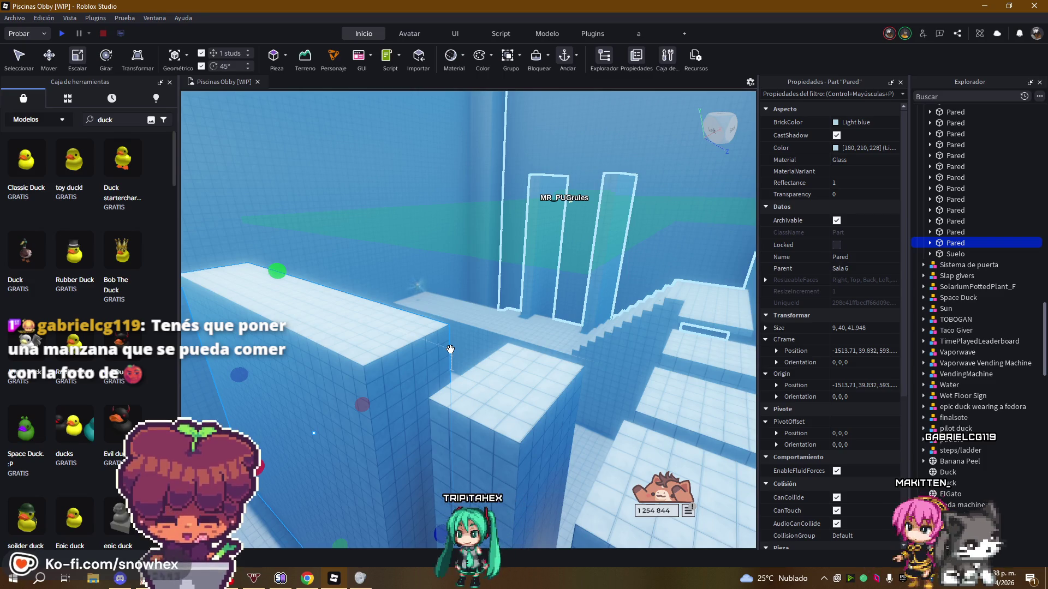
Flatten the long glass block into a 3-stud-high beam and slide it along its length
{"action": "key", "text": "f"}
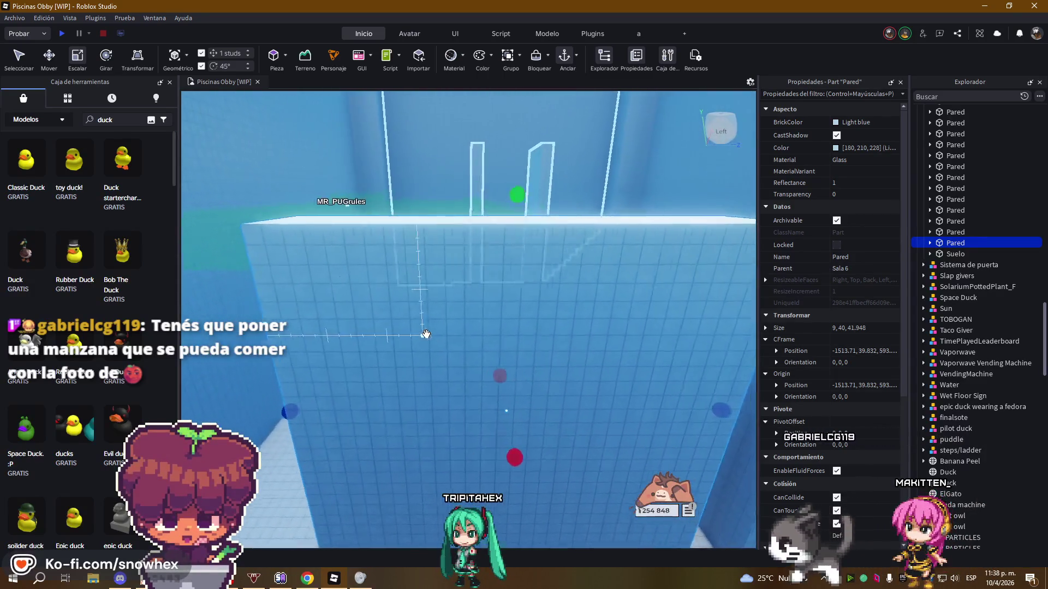
{"action": "mouse_move", "coordinate": [426, 334]}
{"action": "left_mouse_down"}
{"action": "mouse_move", "coordinate": [498, 437]}
{"action": "mouse_move", "coordinate": [509, 290]}
{"action": "mouse_move", "coordinate": [533, 344]}
{"action": "left_mouse_up"}
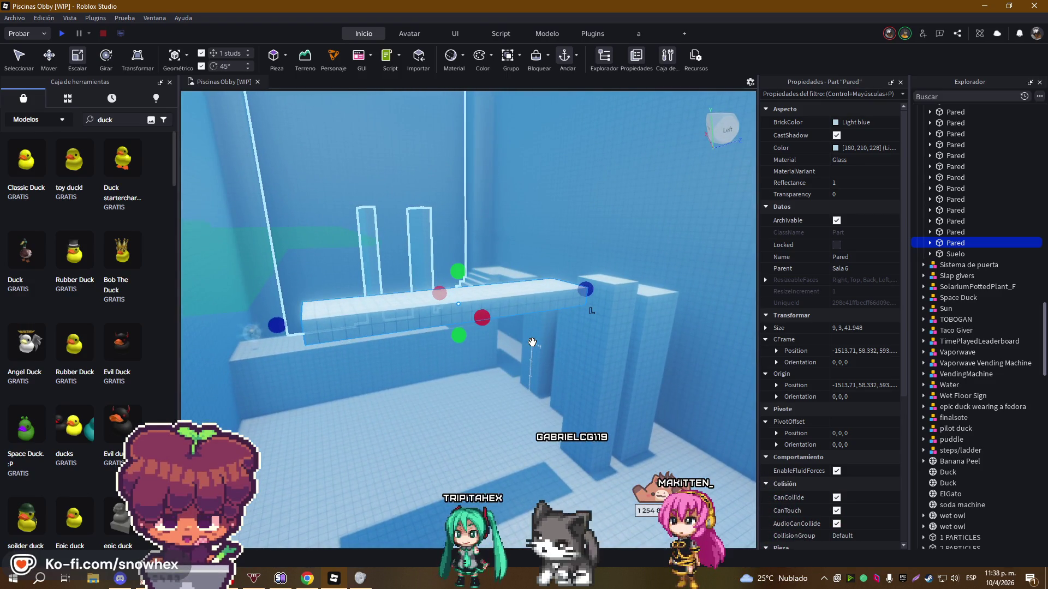
{"action": "key", "text": "a"}
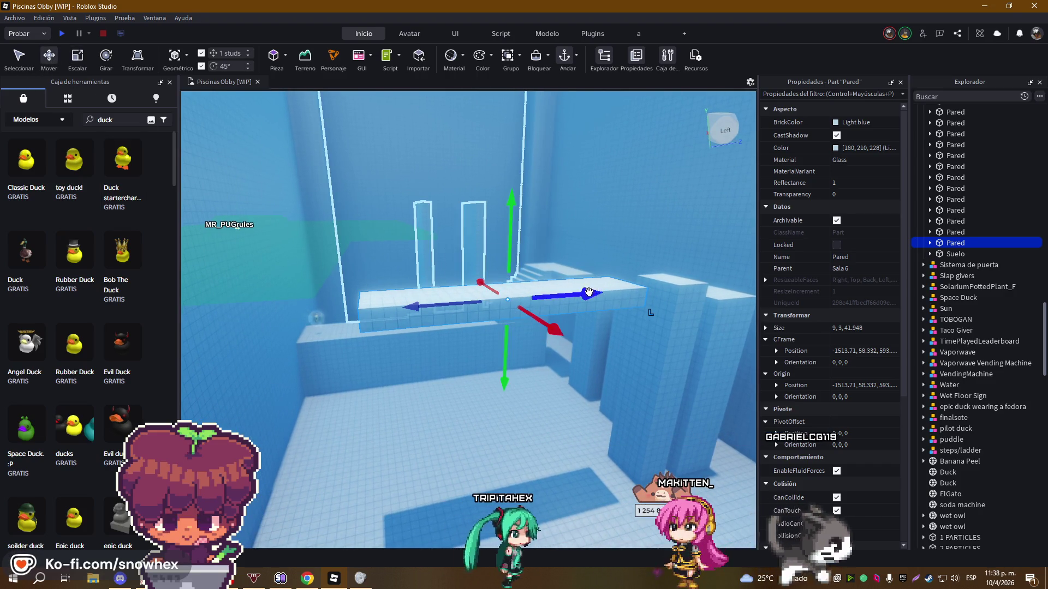
{"action": "mouse_move", "coordinate": [515, 299]}
{"action": "left_mouse_down"}
{"action": "mouse_move", "coordinate": [474, 300]}
{"action": "mouse_move", "coordinate": [581, 299]}
{"action": "left_mouse_up"}
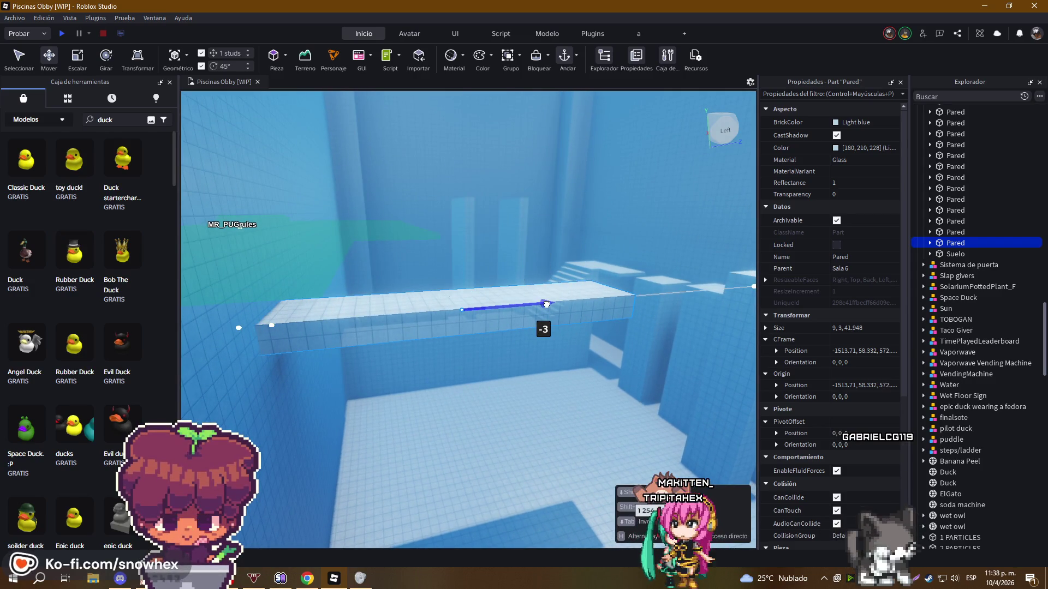
Lower the glass platform by one stud, then select the next tall glass column
{"action": "scroll", "coordinate": [549, 304], "scroll_direction": "up", "scroll_amount": 5}
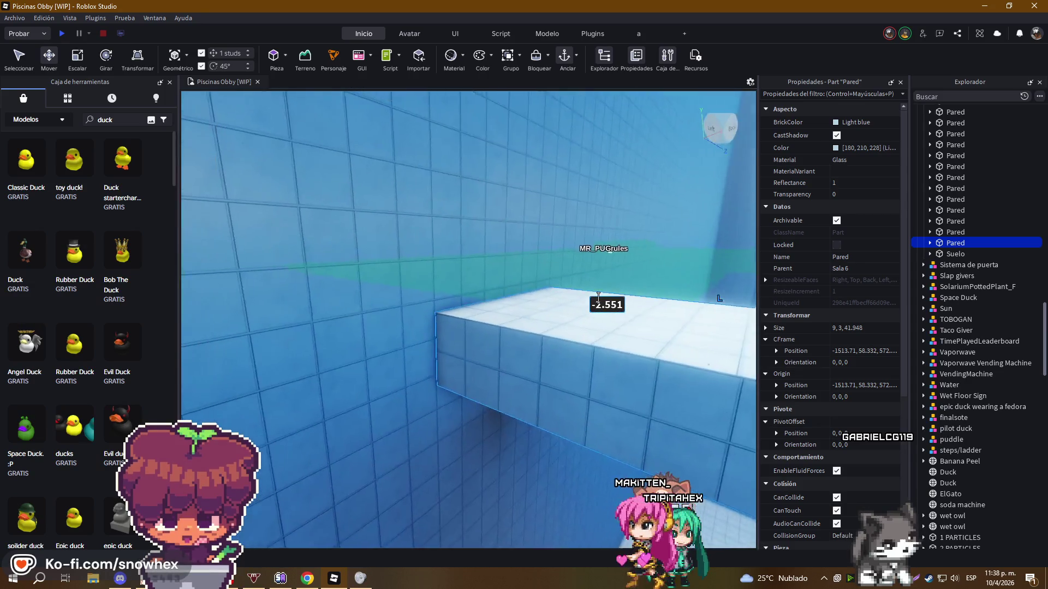
{"action": "scroll", "coordinate": [598, 298], "scroll_direction": "down", "scroll_amount": 5}
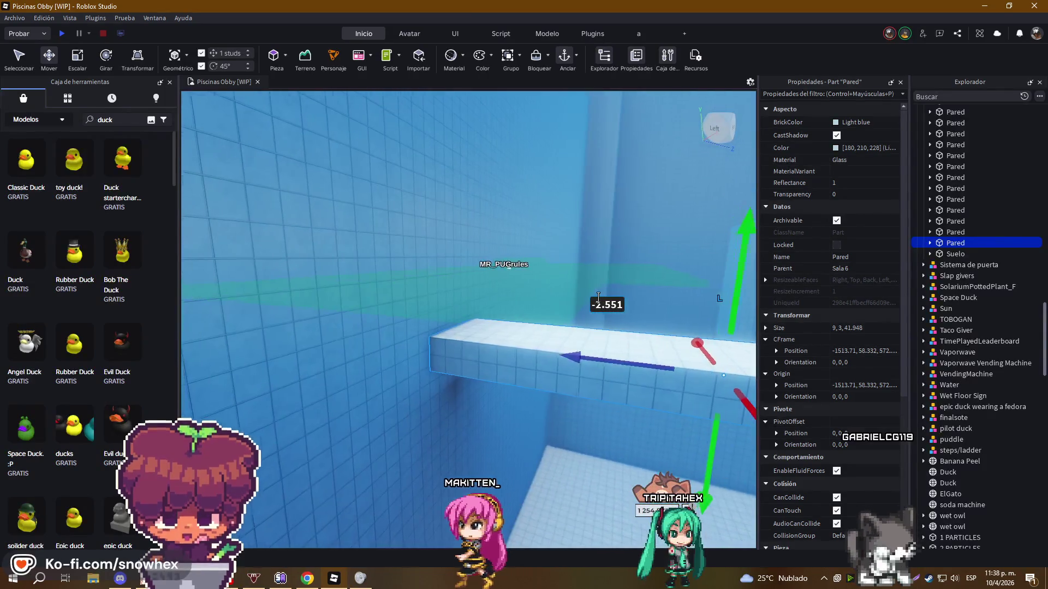
{"action": "left_click_drag", "start_coordinate": [623, 277], "coordinate": [621, 298]}
{"action": "scroll", "coordinate": [622, 300], "scroll_direction": "down", "scroll_amount": 5}
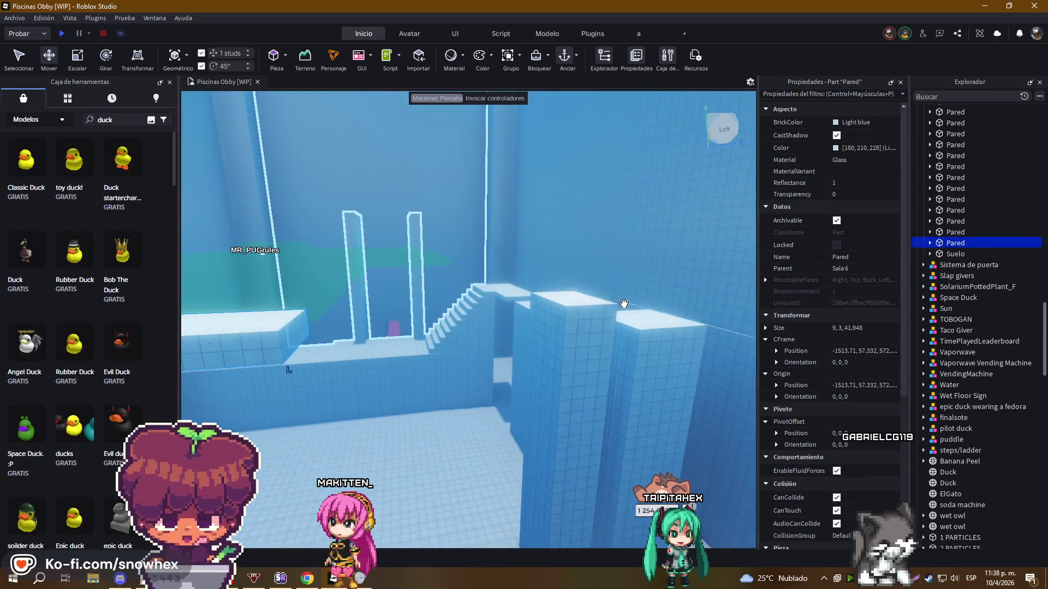
{"action": "left_click", "coordinate": [572, 341]}
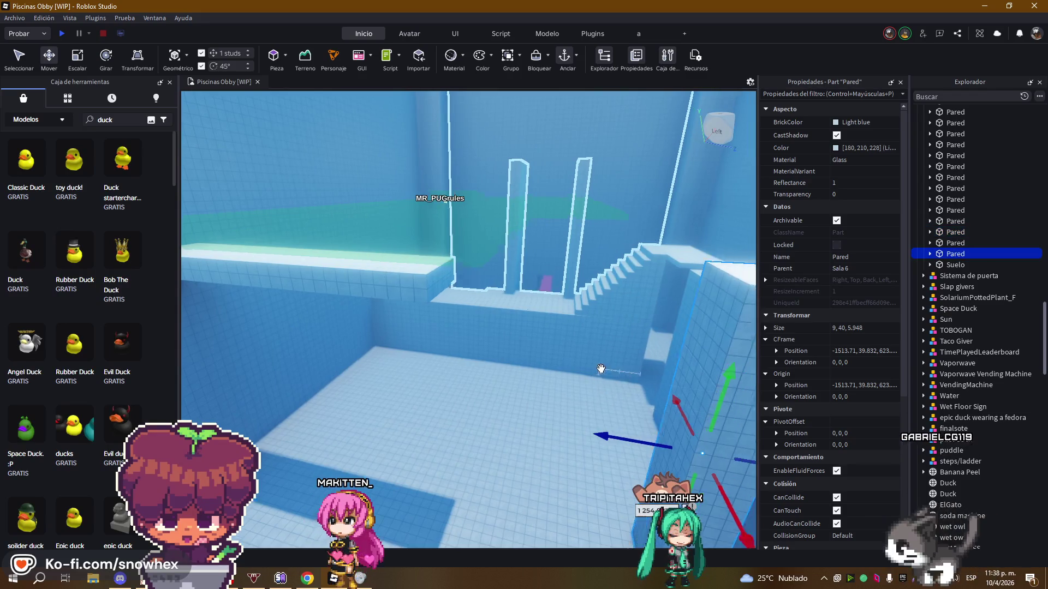
Slide the column 9 studs, thin it to 2.948 studs deep, then move it 6 studs further
{"action": "mouse_move", "coordinate": [540, 436]}
{"action": "left_mouse_down"}
{"action": "mouse_move", "coordinate": [434, 433]}
{"action": "mouse_move", "coordinate": [485, 356]}
{"action": "mouse_move", "coordinate": [301, 149]}
{"action": "left_mouse_up"}
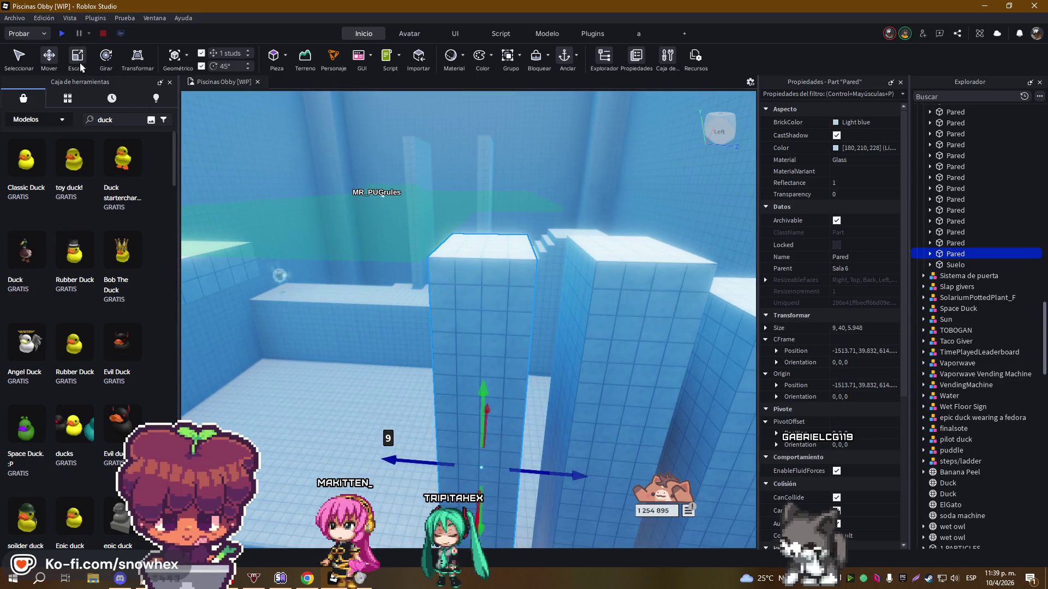
{"action": "left_click_drag", "start_coordinate": [538, 472], "coordinate": [525, 471]}
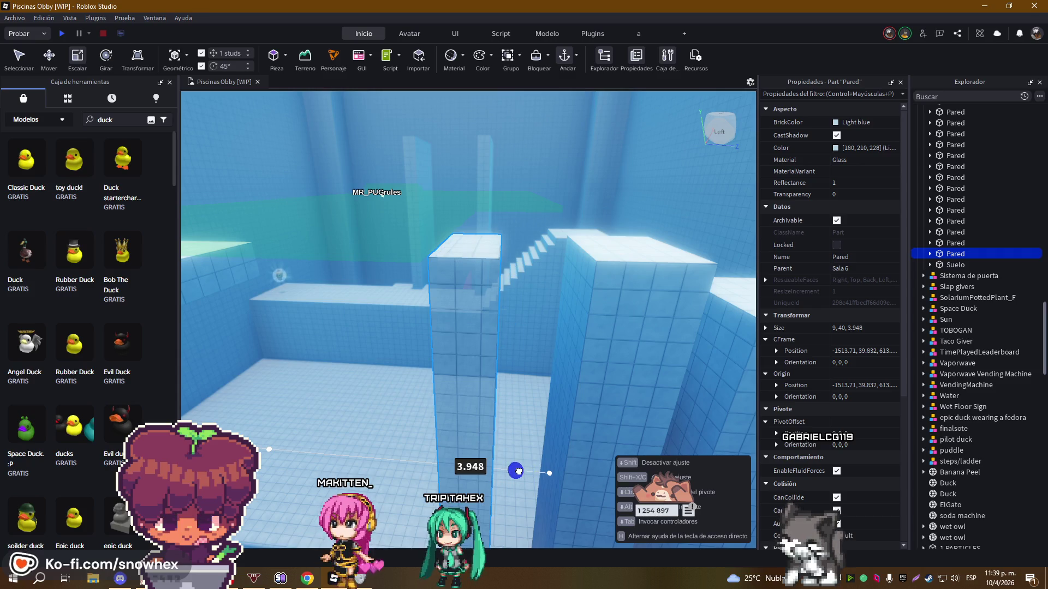
{"action": "key", "text": "e"}
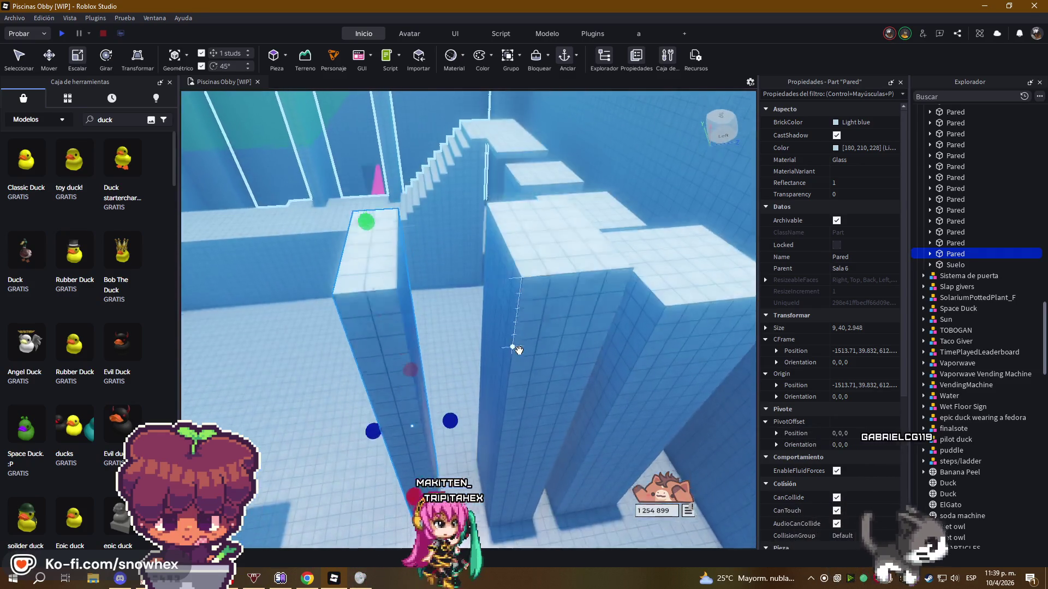
{"action": "key", "text": "ctrl+2"}
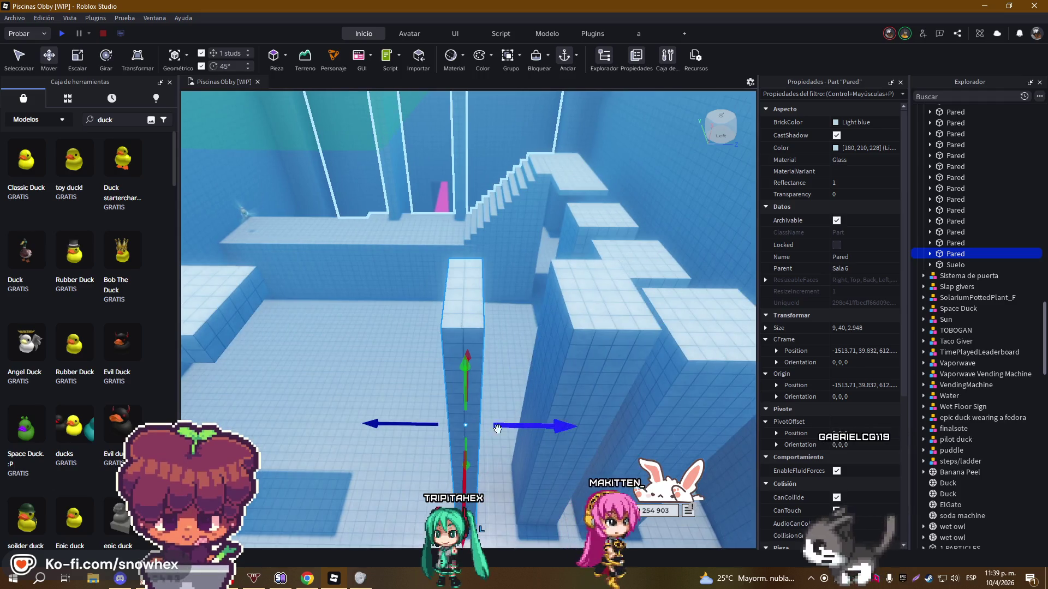
{"action": "left_click_drag", "start_coordinate": [379, 427], "coordinate": [188, 423]}
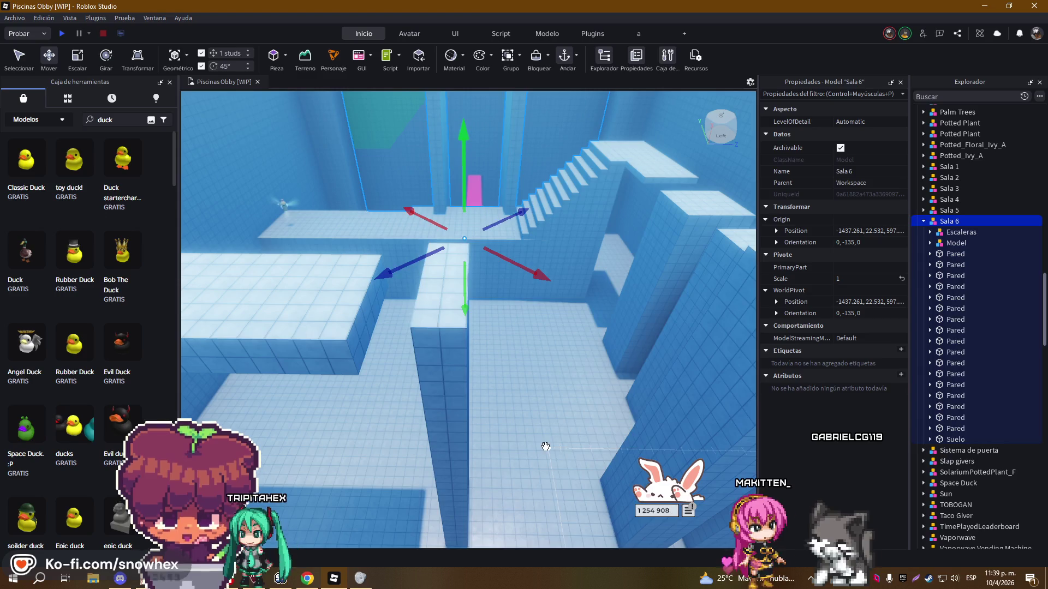
{"action": "key", "text": "ctrl+z"}
{"action": "mouse_move", "coordinate": [540, 440]}
{"action": "left_mouse_down"}
{"action": "mouse_move", "coordinate": [412, 437]}
{"action": "mouse_move", "coordinate": [433, 441]}
{"action": "mouse_move", "coordinate": [322, 463]}
{"action": "mouse_move", "coordinate": [368, 431]}
{"action": "mouse_move", "coordinate": [396, 432]}
{"action": "mouse_move", "coordinate": [322, 431]}
{"action": "left_mouse_up"}
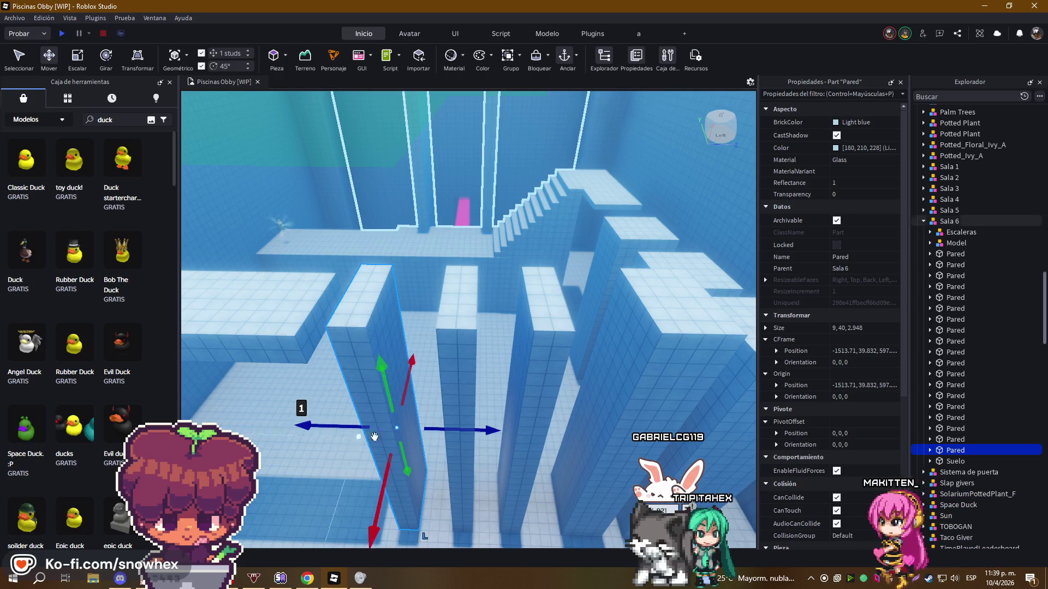
Nudge one glass pillar back 2 studs and the left pillar 3 studs, then duplicate it
{"action": "mouse_move", "coordinate": [492, 435]}
{"action": "left_mouse_down"}
{"action": "mouse_move", "coordinate": [515, 434]}
{"action": "mouse_move", "coordinate": [411, 431]}
{"action": "mouse_move", "coordinate": [548, 433]}
{"action": "left_mouse_up"}
{"action": "left_click", "coordinate": [520, 430]}
{"action": "left_click", "coordinate": [403, 374]}
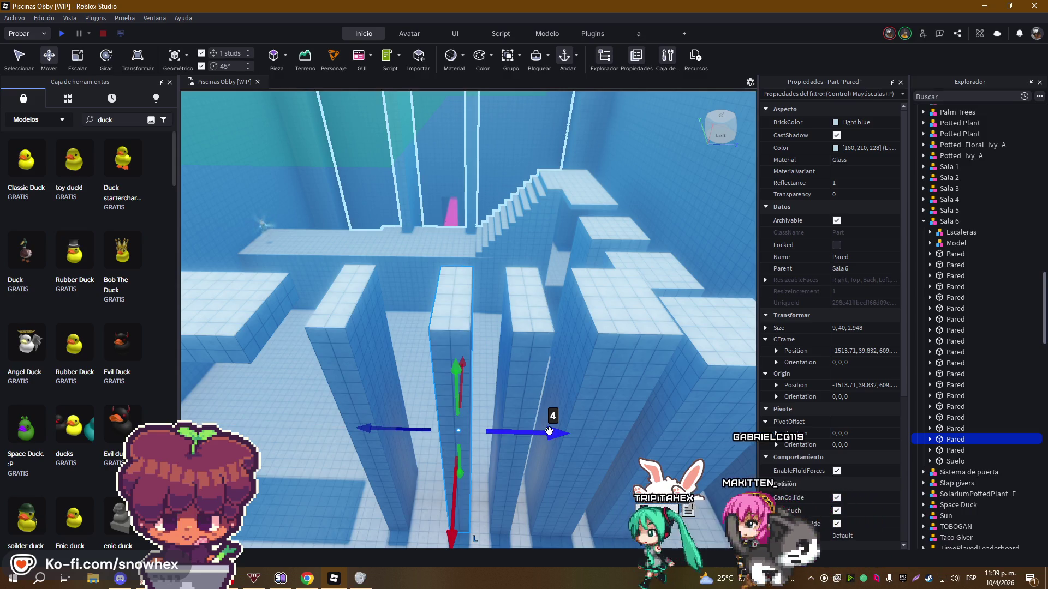
{"action": "left_click", "coordinate": [352, 371]}
{"action": "left_click_drag", "start_coordinate": [468, 427], "coordinate": [507, 431]}
{"action": "key", "text": "f"}
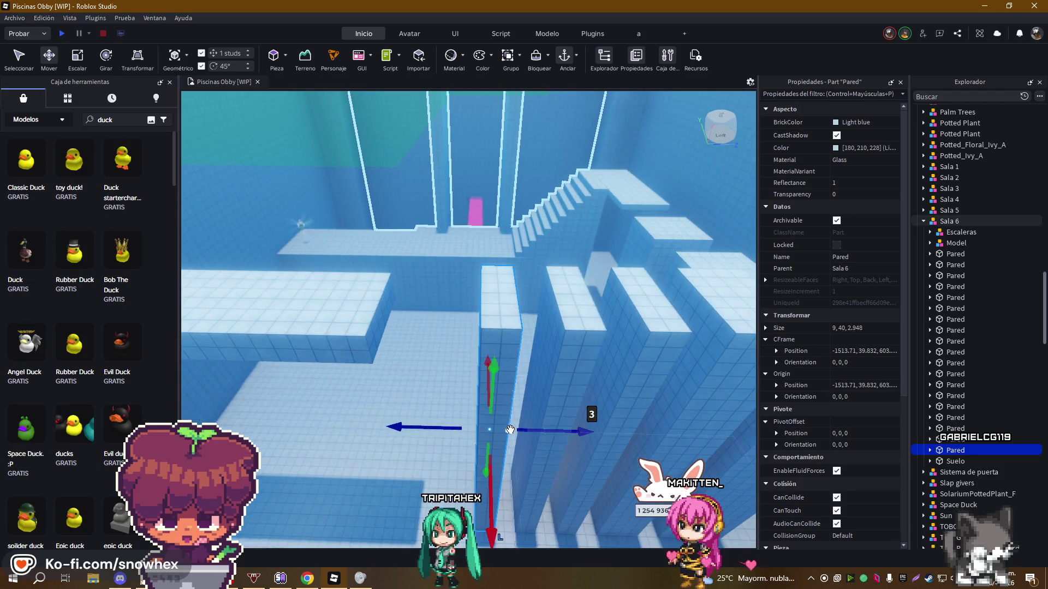
{"action": "key", "text": "ctrl+d"}
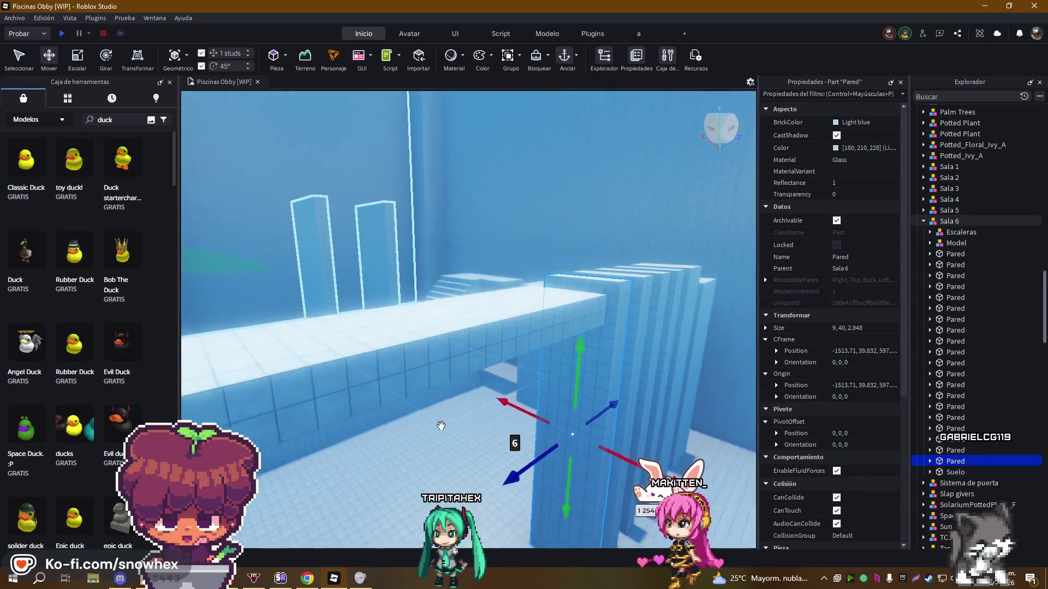
{"action": "left_click", "coordinate": [382, 386]}
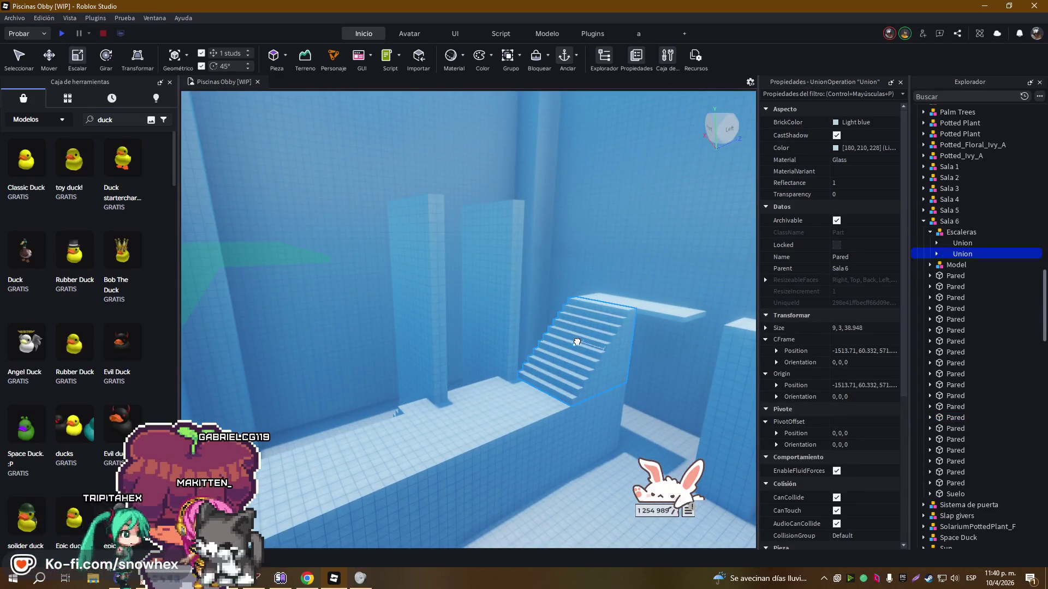
Duplicate the glass staircase, move the copy about 58 studs away and rotate it 90°
{"action": "left_click", "coordinate": [577, 342]}
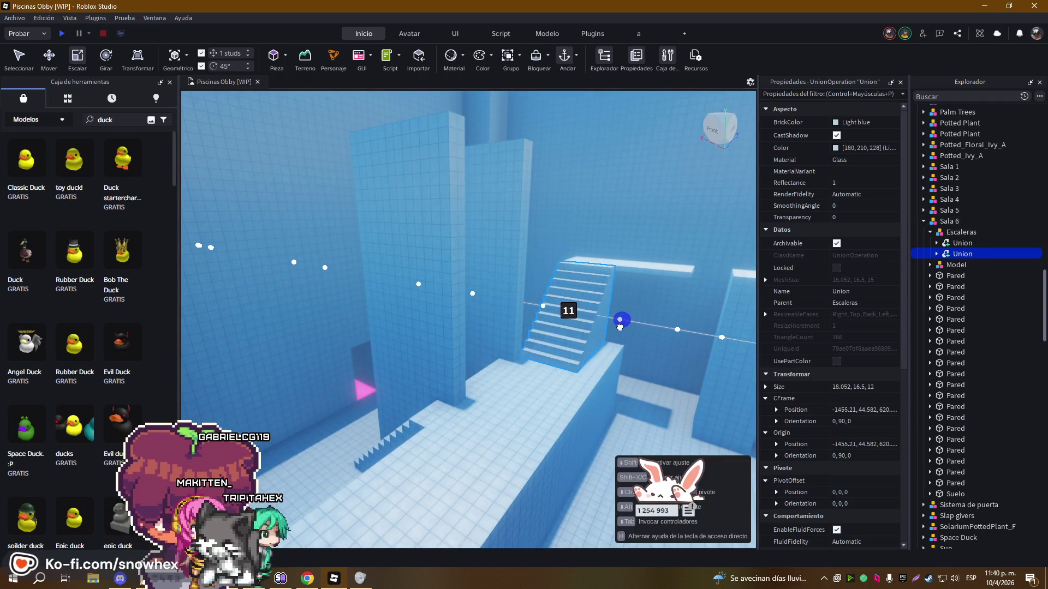
{"action": "key", "text": "ctrl+d"}
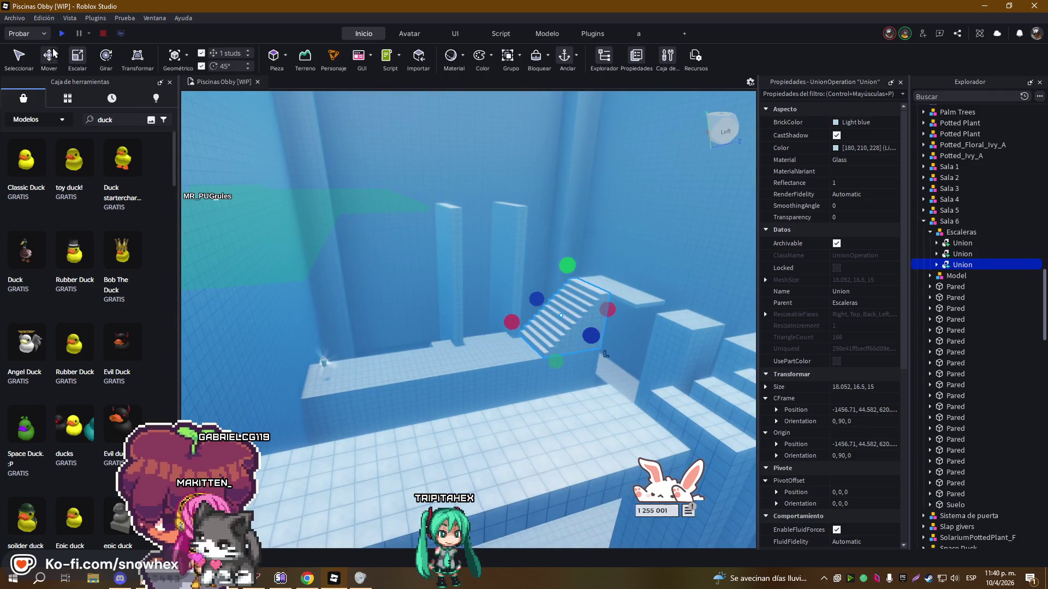
{"action": "mouse_move", "coordinate": [499, 202]}
{"action": "left_mouse_down"}
{"action": "mouse_move", "coordinate": [341, 212]}
{"action": "mouse_move", "coordinate": [317, 225]}
{"action": "left_mouse_up"}
{"action": "mouse_move", "coordinate": [410, 222]}
{"action": "left_mouse_down"}
{"action": "mouse_move", "coordinate": [499, 314]}
{"action": "mouse_move", "coordinate": [461, 337]}
{"action": "mouse_move", "coordinate": [434, 322]}
{"action": "left_mouse_up"}
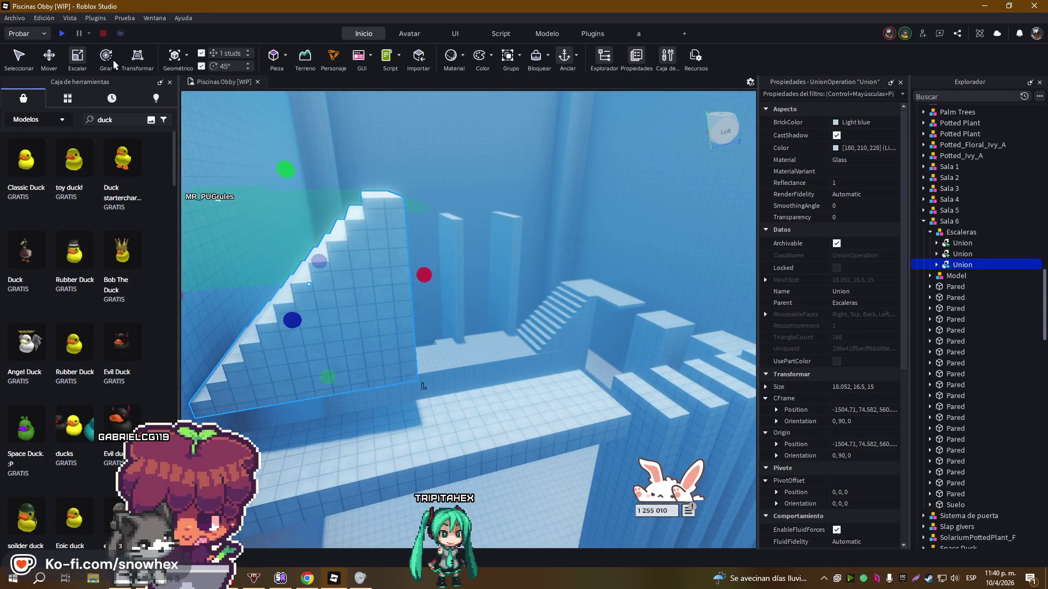
{"action": "left_click_drag", "start_coordinate": [327, 304], "coordinate": [371, 292]}
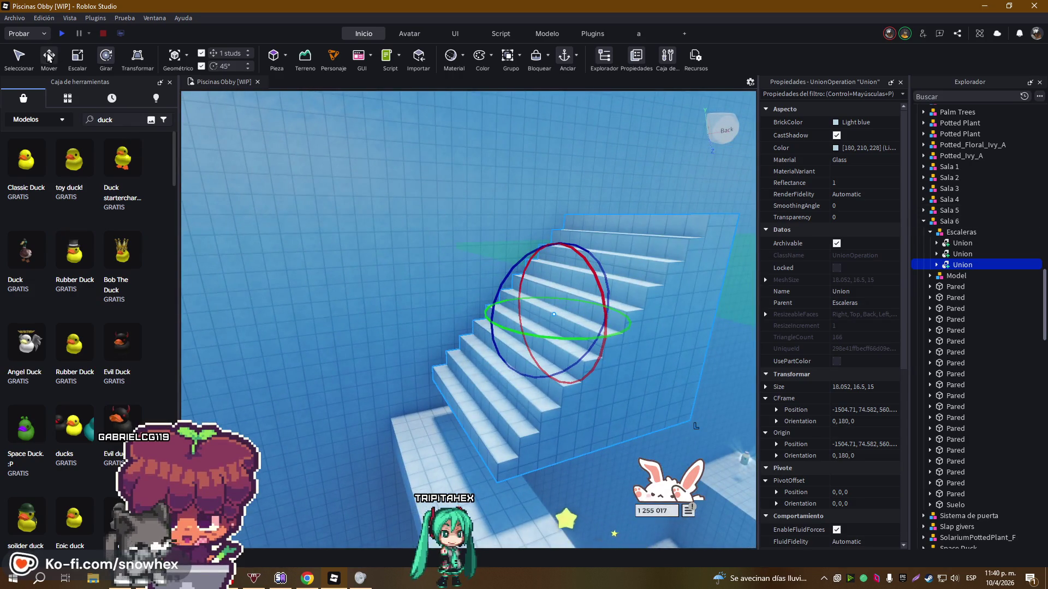
Nudge the staircase copy 5 studs sideways, 3.5 studs lower and 1 stud toward the wall
{"action": "left_click", "coordinate": [49, 57]}
{"action": "left_click_drag", "start_coordinate": [518, 309], "coordinate": [563, 295]}
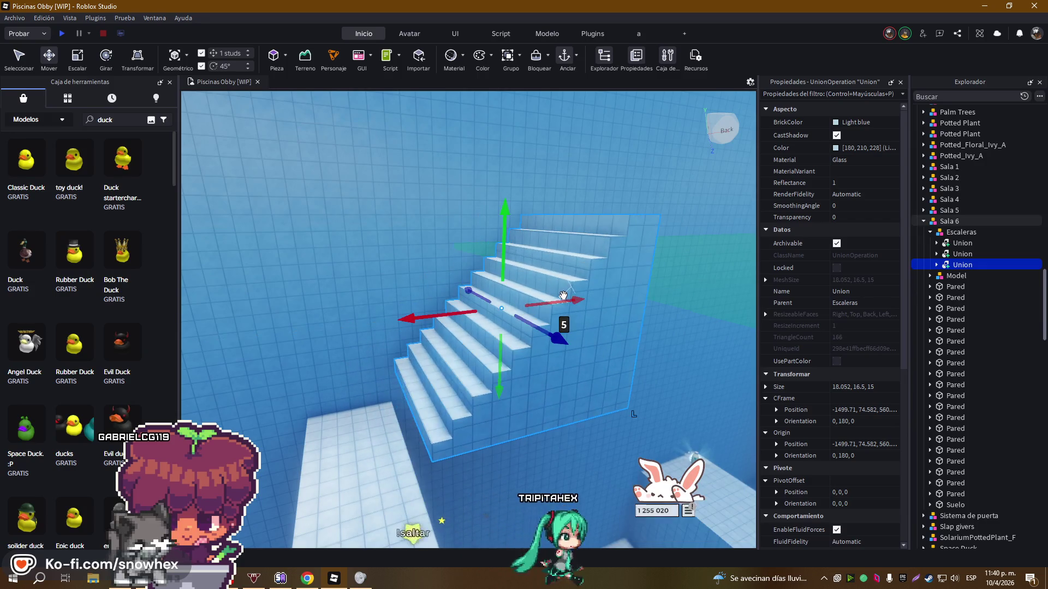
{"action": "left_click_drag", "start_coordinate": [499, 221], "coordinate": [499, 249]}
{"action": "left_click_drag", "start_coordinate": [426, 347], "coordinate": [386, 362]}
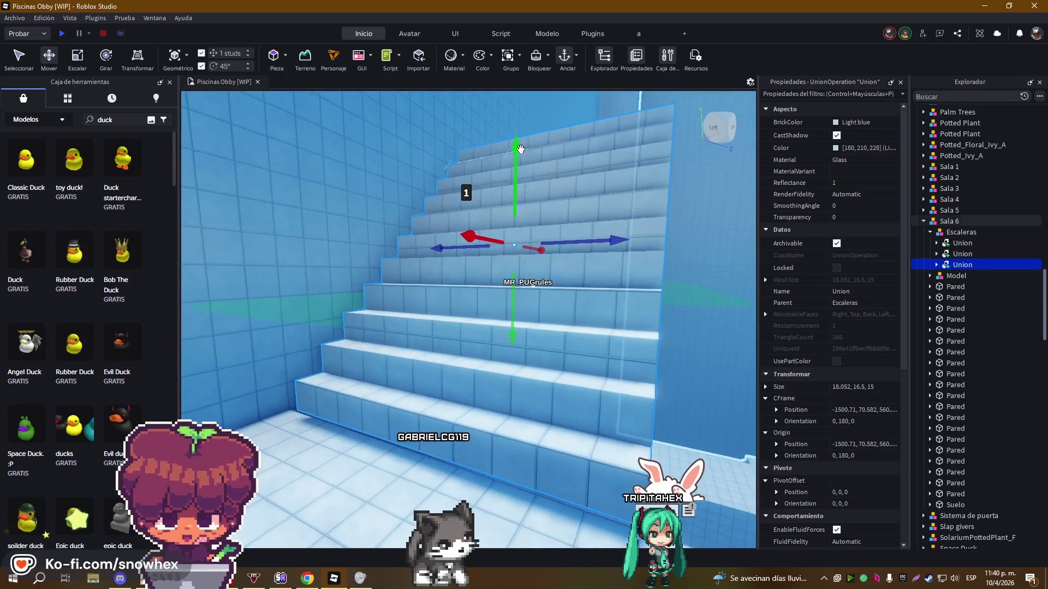
{"action": "left_click_drag", "start_coordinate": [507, 180], "coordinate": [507, 155]}
{"action": "key", "text": "d"}
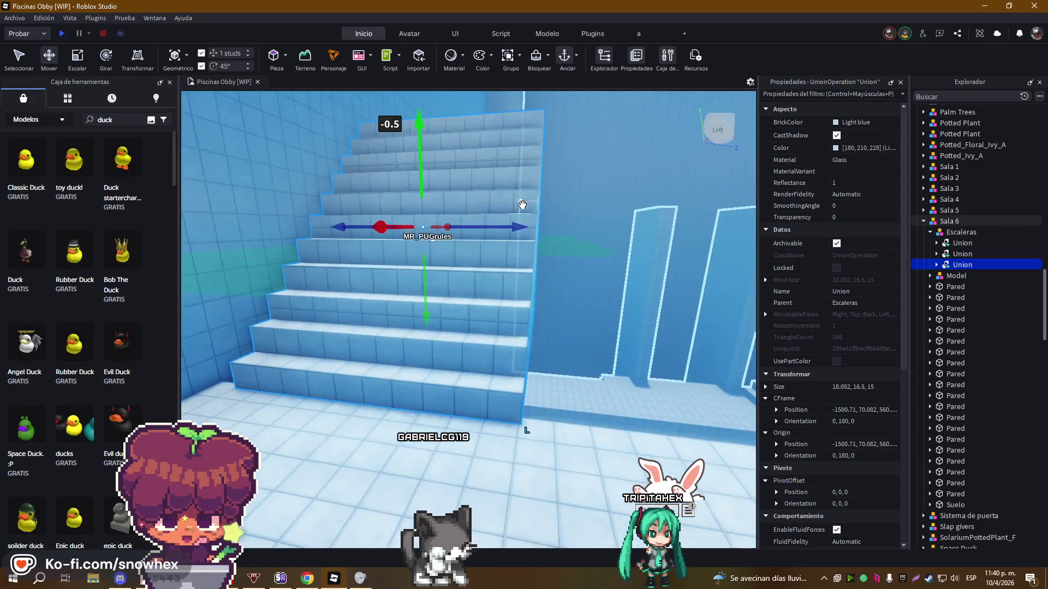
{"action": "mouse_move", "coordinate": [513, 226]}
{"action": "left_mouse_down"}
{"action": "mouse_move", "coordinate": [480, 226]}
{"action": "mouse_move", "coordinate": [506, 207]}
{"action": "mouse_move", "coordinate": [412, 200]}
{"action": "mouse_move", "coordinate": [458, 203]}
{"action": "mouse_move", "coordinate": [449, 192]}
{"action": "left_mouse_up"}
{"action": "key", "text": "a"}
{"action": "key", "text": "a"}
Resize the staircase copy's width to about 12 studs, fine-tuning it from both sides
{"action": "left_click", "coordinate": [77, 56]}
{"action": "left_click_drag", "start_coordinate": [273, 311], "coordinate": [408, 316]}
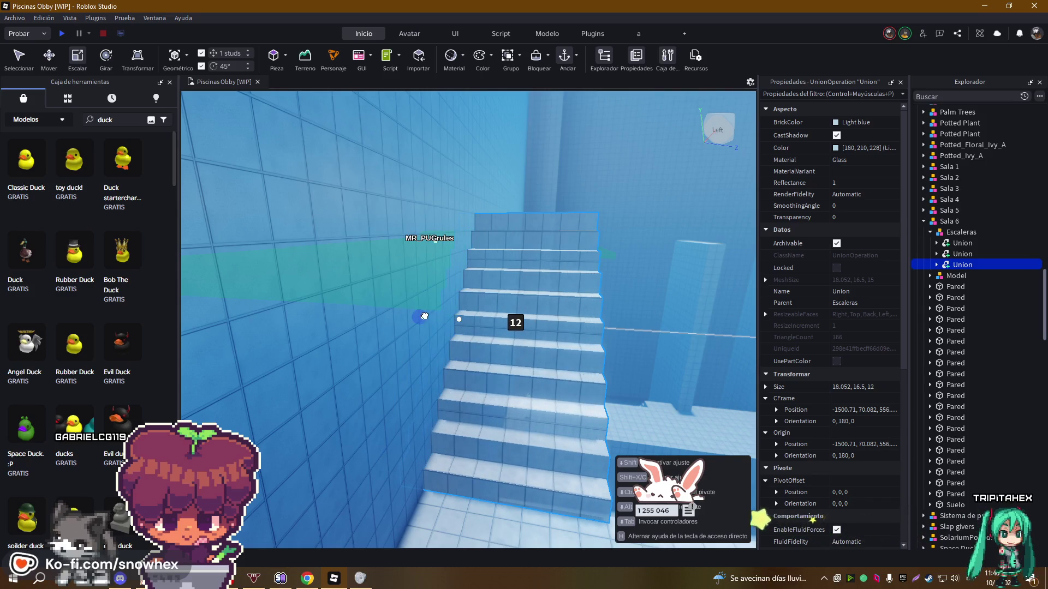
{"action": "left_click_drag", "start_coordinate": [423, 315], "coordinate": [425, 316]}
{"action": "key", "text": "d"}
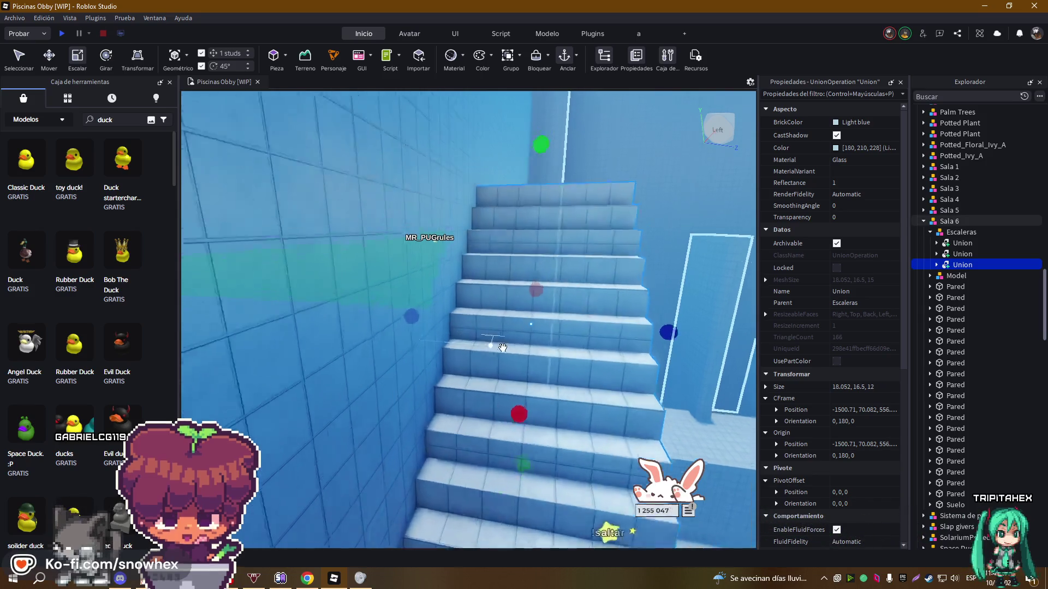
{"action": "key", "text": "s"}
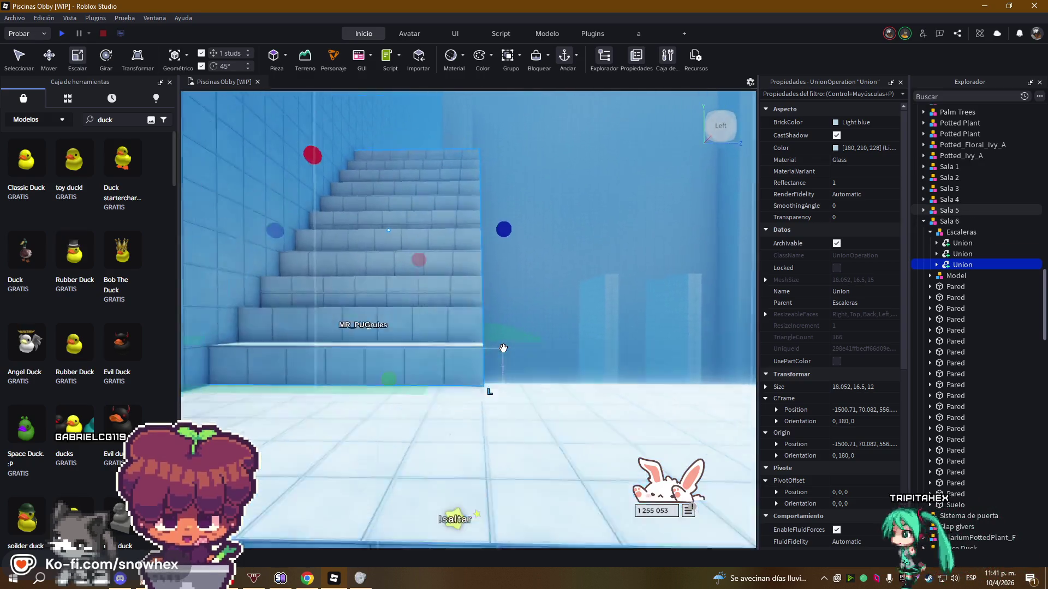
{"action": "left_click_drag", "start_coordinate": [518, 240], "coordinate": [521, 234]}
{"action": "key", "text": "a"}
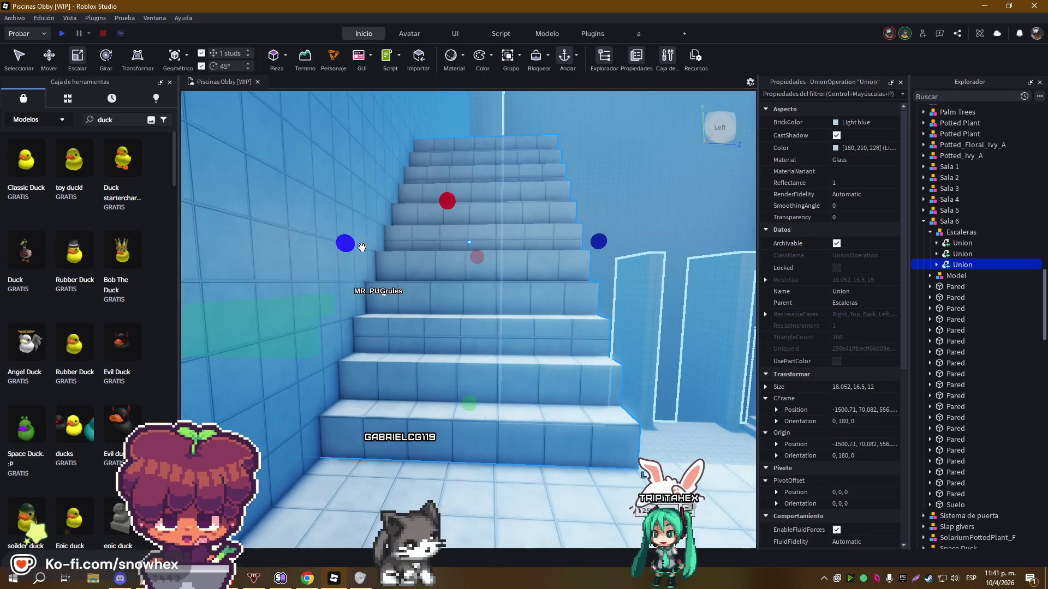
{"action": "left_click_drag", "start_coordinate": [346, 245], "coordinate": [344, 247]}
{"action": "key", "text": "d"}
{"action": "left_click_drag", "start_coordinate": [550, 243], "coordinate": [549, 244]}
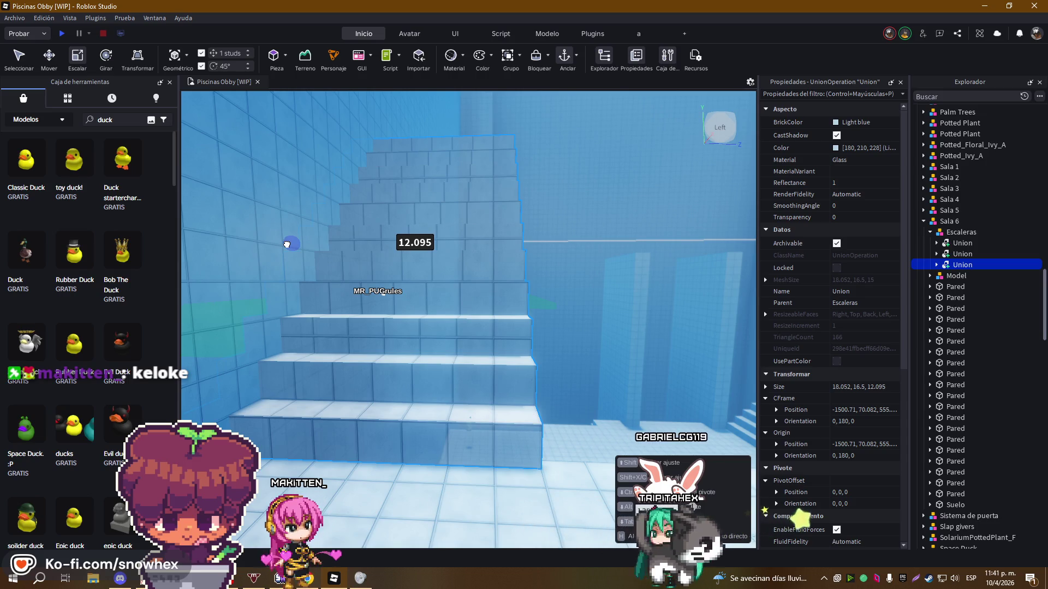
Select the long flat glass beam on the pool floor and duplicate it
{"action": "key", "text": "d"}
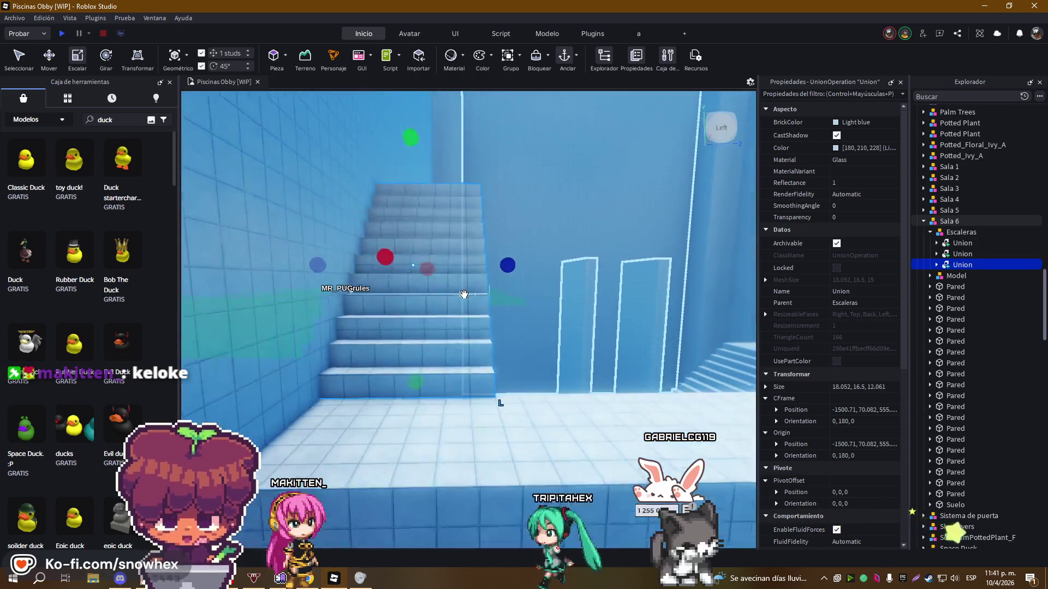
{"action": "key", "text": "d"}
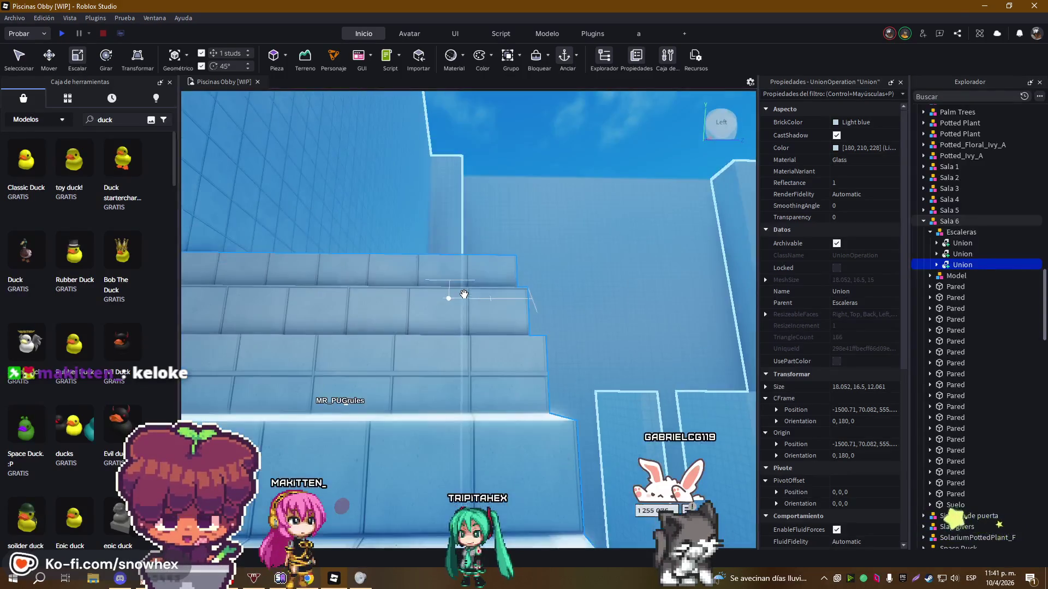
{"action": "key", "text": "d"}
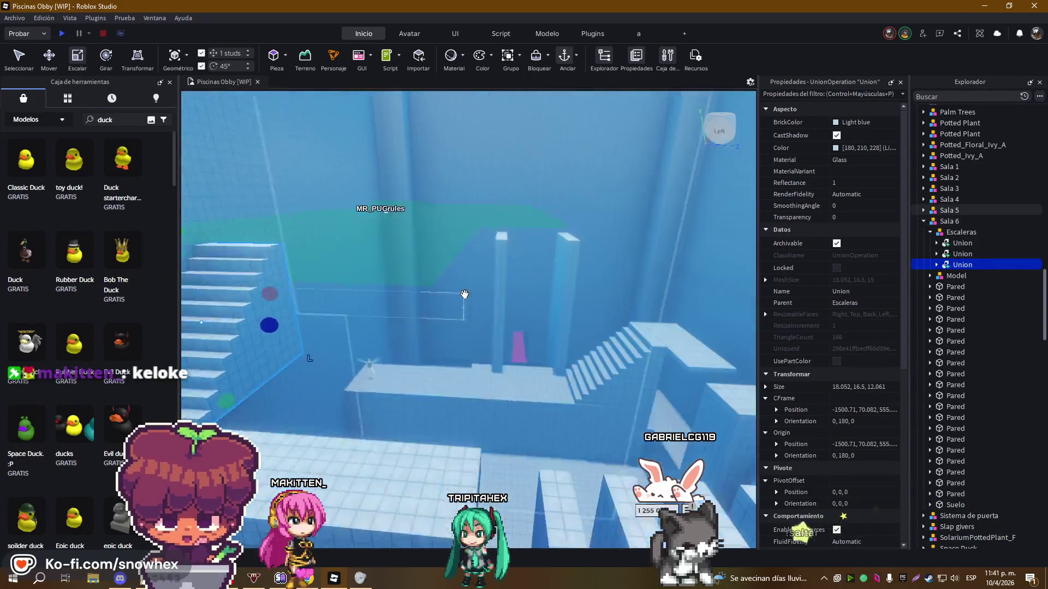
{"action": "key", "text": "d"}
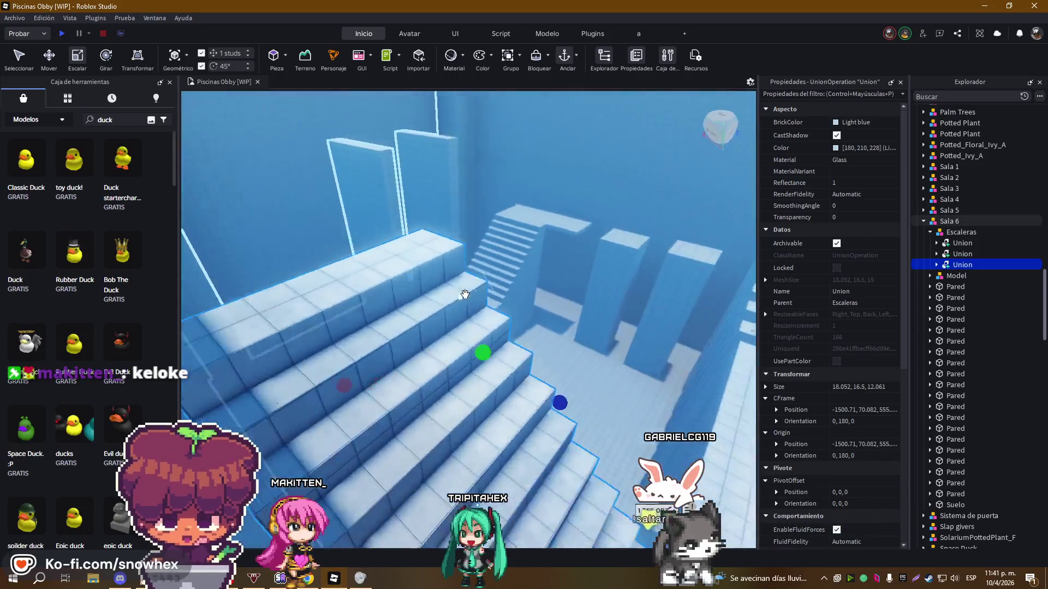
{"action": "left_click", "coordinate": [466, 413]}
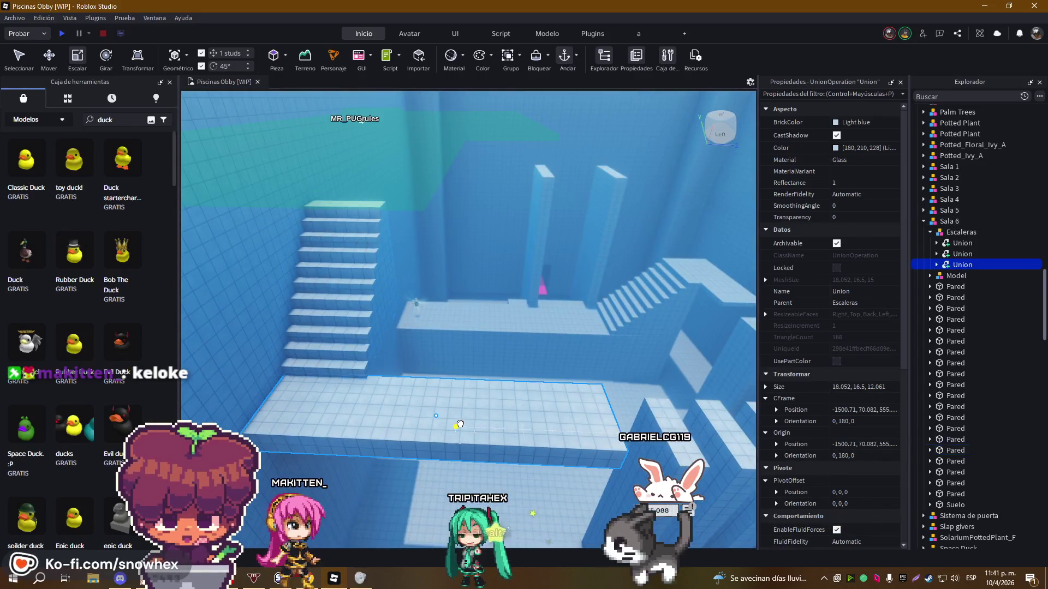
{"action": "key", "text": "ctrl+d"}
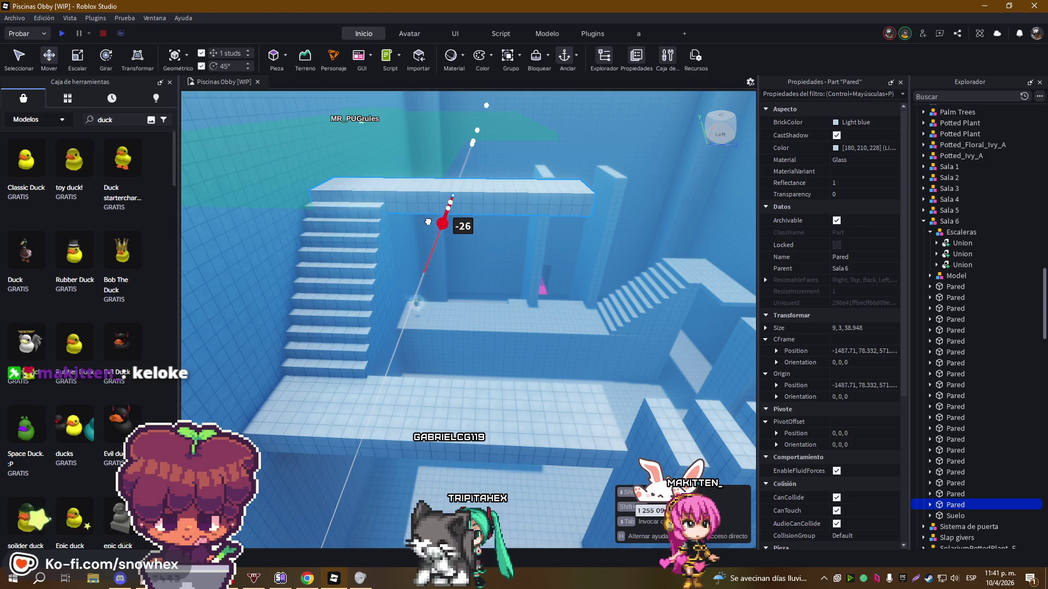
Fly the camera around the raised glass beam and stairs to check its placement
{"action": "scroll", "coordinate": [428, 222], "scroll_direction": "up", "scroll_amount": 5}
{"action": "key", "text": "q"}
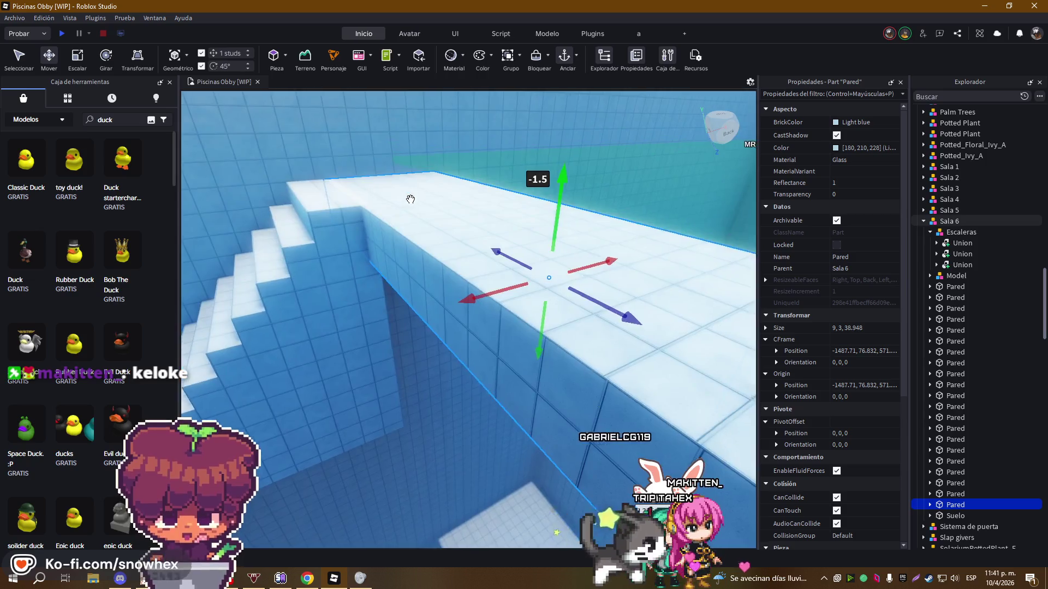
{"action": "scroll", "coordinate": [410, 199], "scroll_direction": "up", "scroll_amount": 5}
{"action": "scroll", "coordinate": [410, 199], "scroll_direction": "down", "scroll_amount": 10}
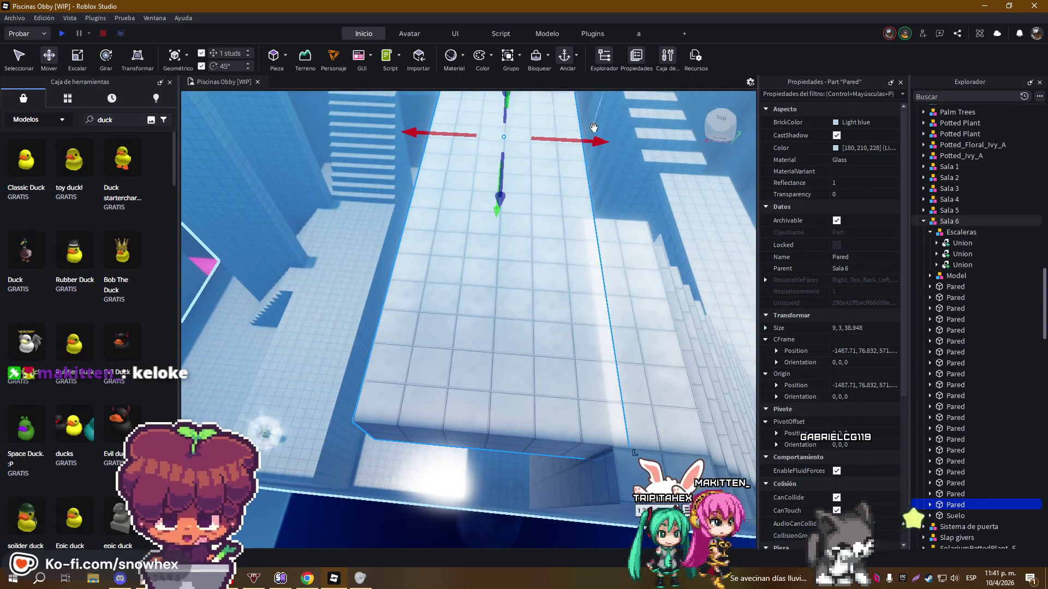
{"action": "key", "text": "d"}
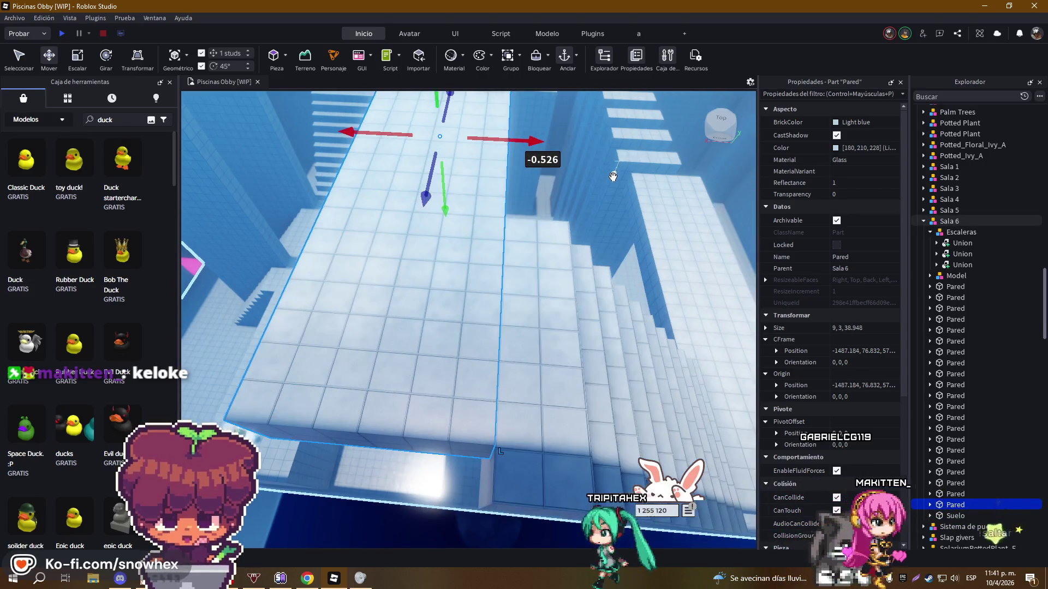
{"action": "key", "text": "w"}
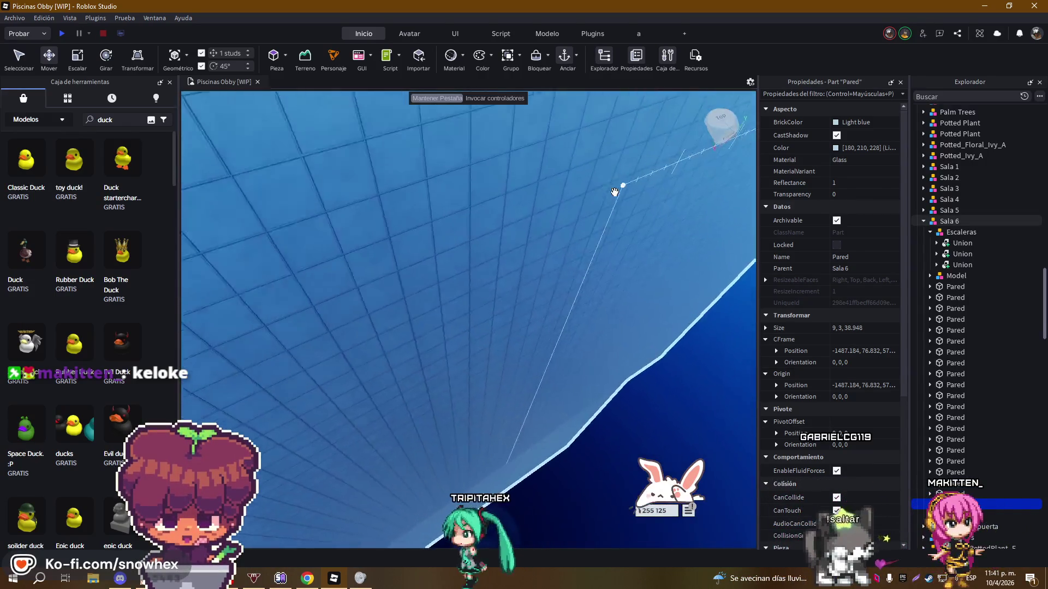
{"action": "key", "text": "s"}
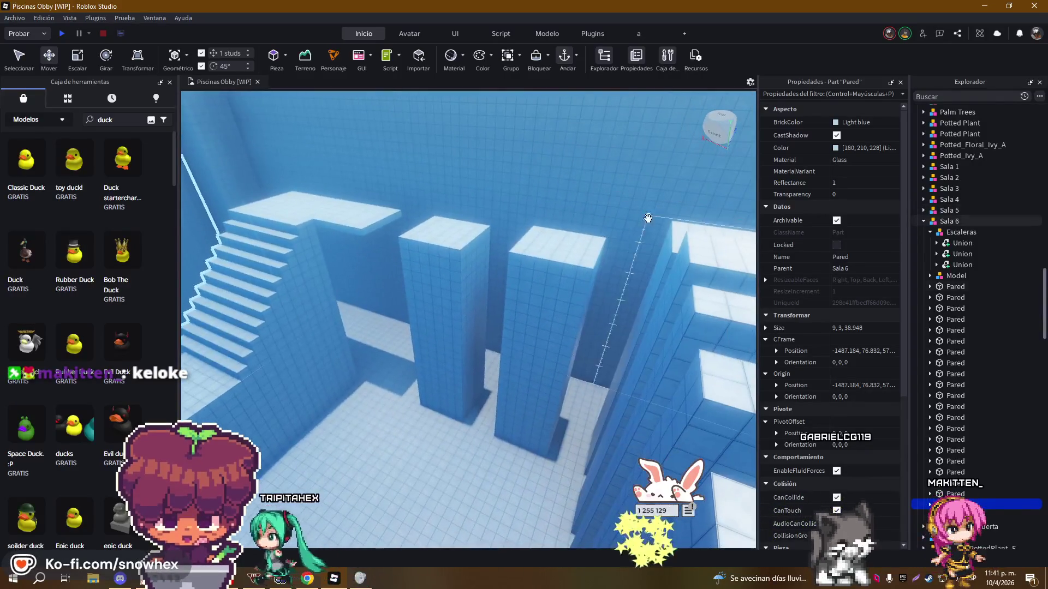
Slide a tall glass pillar about 62 studs along the pool, beside the stairs
{"action": "left_click", "coordinate": [550, 220]}
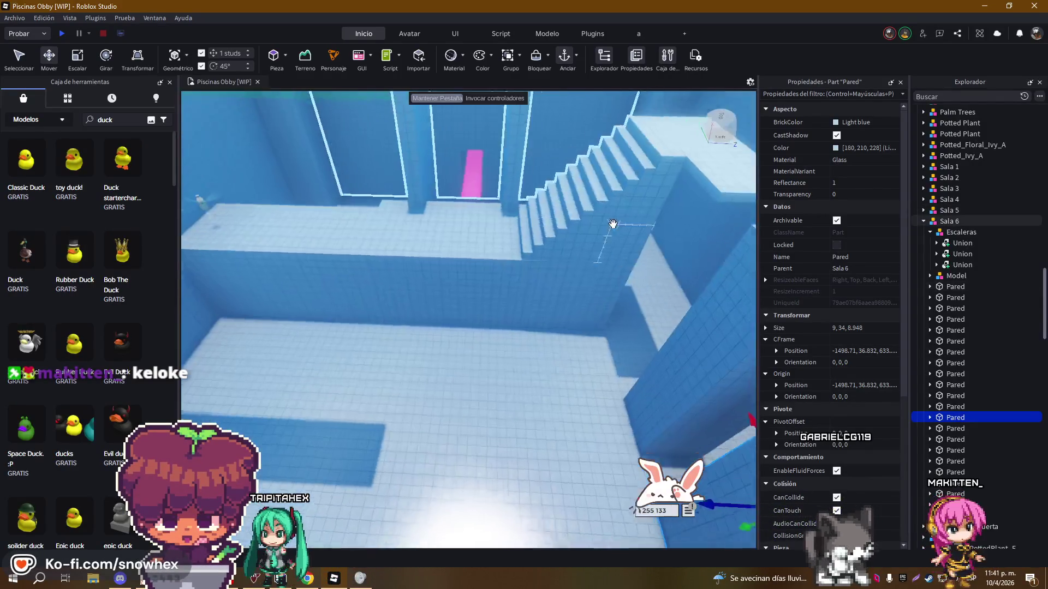
{"action": "left_click", "coordinate": [517, 239]}
{"action": "left_click_drag", "start_coordinate": [512, 405], "coordinate": [520, 287]}
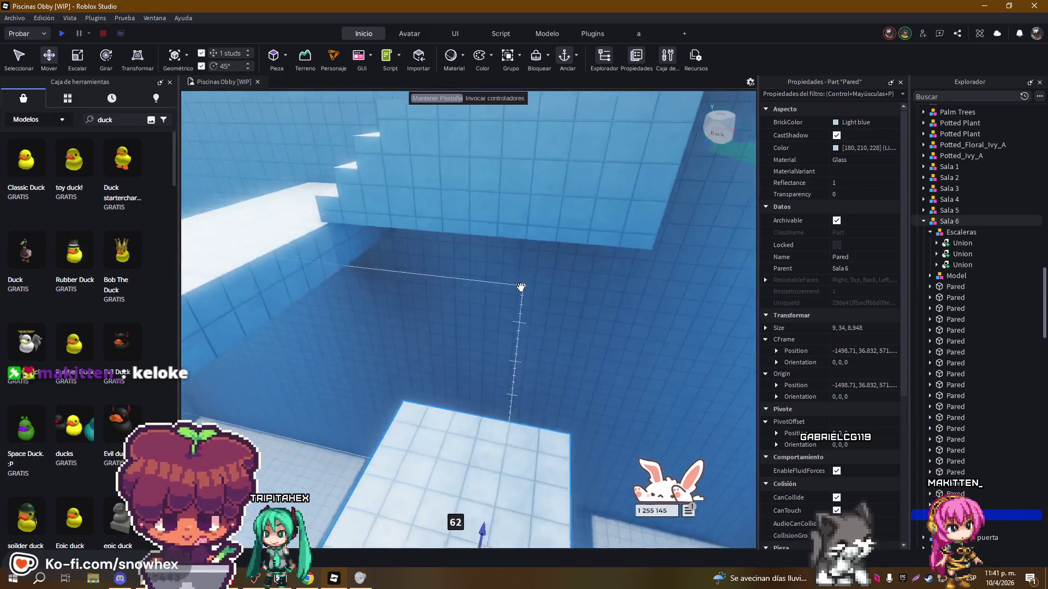
{"action": "mouse_move", "coordinate": [422, 355]}
{"action": "left_mouse_down"}
{"action": "mouse_move", "coordinate": [520, 327]}
{"action": "mouse_move", "coordinate": [536, 305]}
{"action": "mouse_move", "coordinate": [553, 317]}
{"action": "mouse_move", "coordinate": [545, 324]}
{"action": "left_mouse_up"}
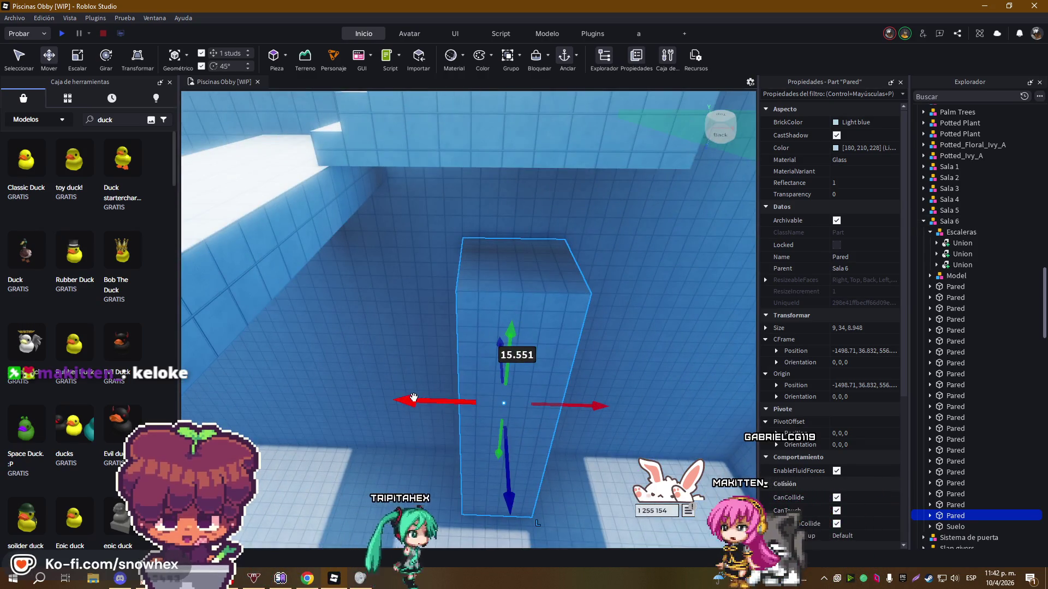
Widen the pillar to about 19.5 studs and set its height to about 42 studs
{"action": "left_click_drag", "start_coordinate": [350, 392], "coordinate": [350, 393]}
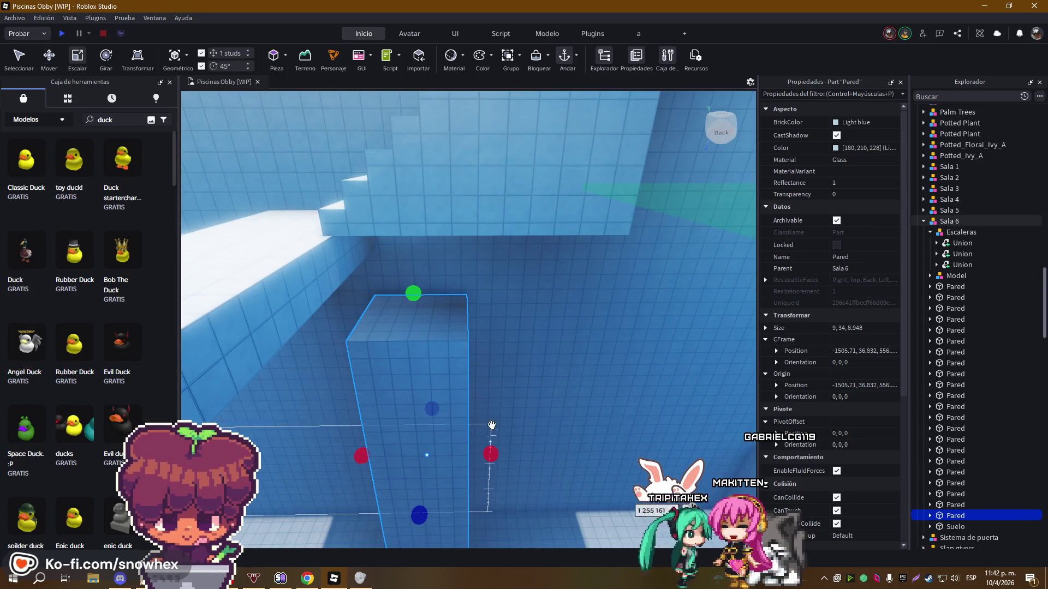
{"action": "left_click_drag", "start_coordinate": [504, 454], "coordinate": [537, 447]}
{"action": "scroll", "coordinate": [573, 352], "scroll_direction": "down", "scroll_amount": 5}
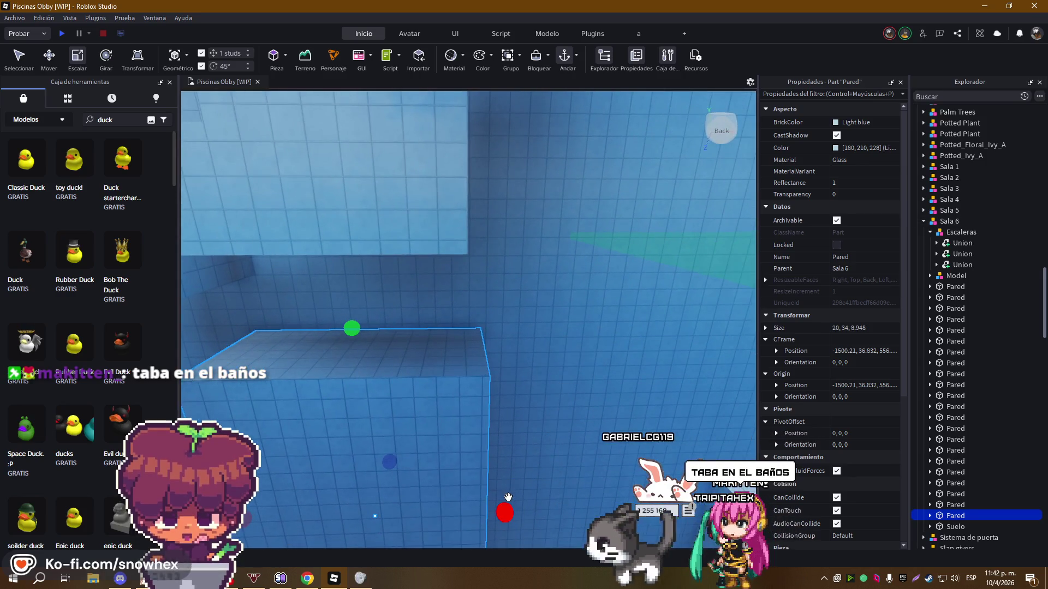
{"action": "left_click_drag", "start_coordinate": [508, 497], "coordinate": [488, 503]}
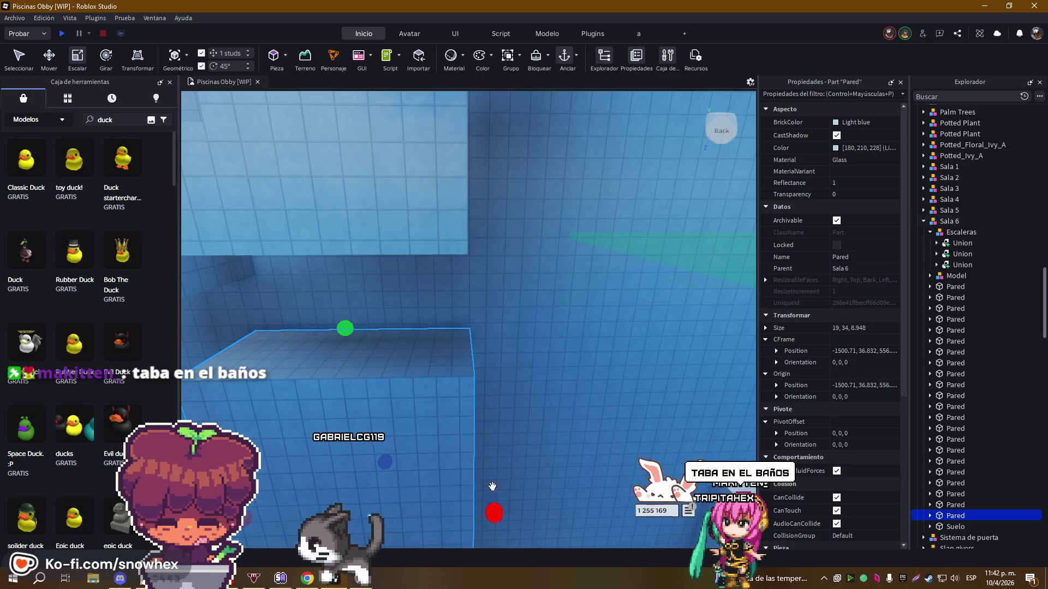
{"action": "scroll", "coordinate": [509, 304], "scroll_direction": "up", "scroll_amount": 5}
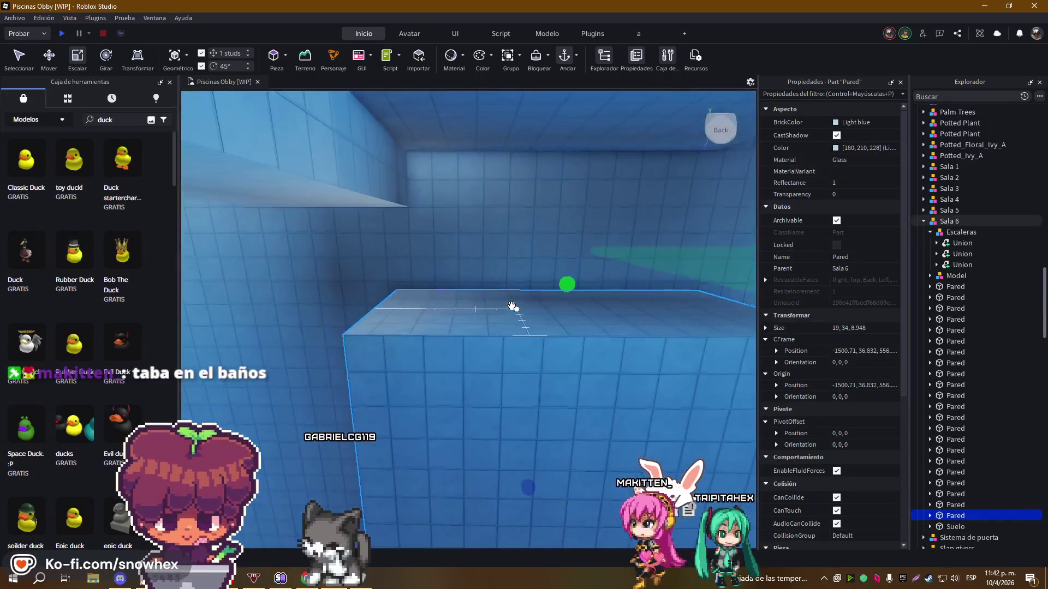
{"action": "scroll", "coordinate": [512, 306], "scroll_direction": "down", "scroll_amount": 2}
{"action": "left_click_drag", "start_coordinate": [532, 295], "coordinate": [530, 229]}
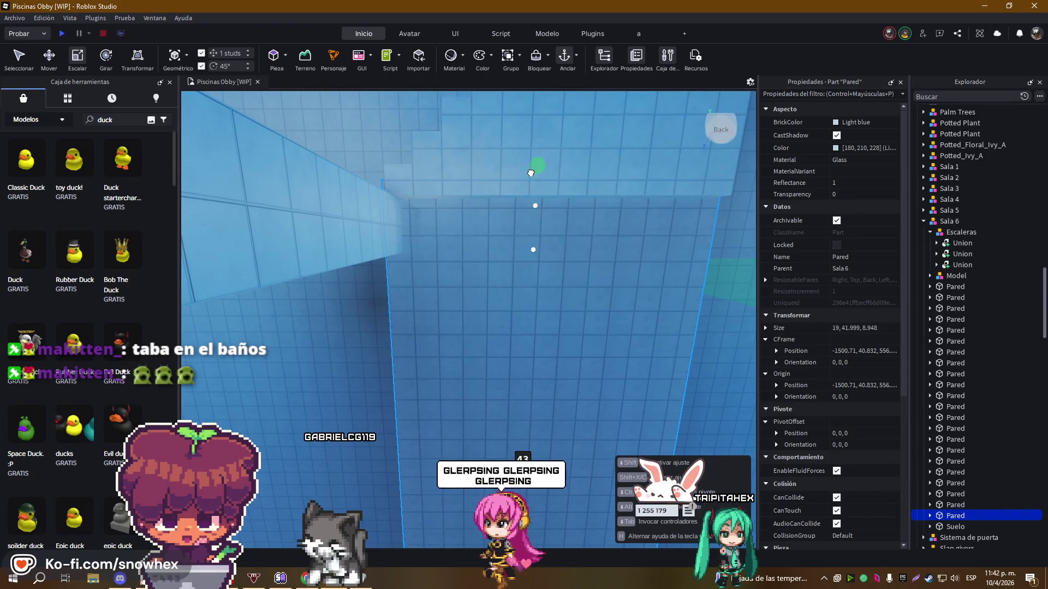
{"action": "left_click_drag", "start_coordinate": [532, 180], "coordinate": [543, 203]}
{"action": "scroll", "coordinate": [541, 199], "scroll_direction": "down", "scroll_amount": 3}
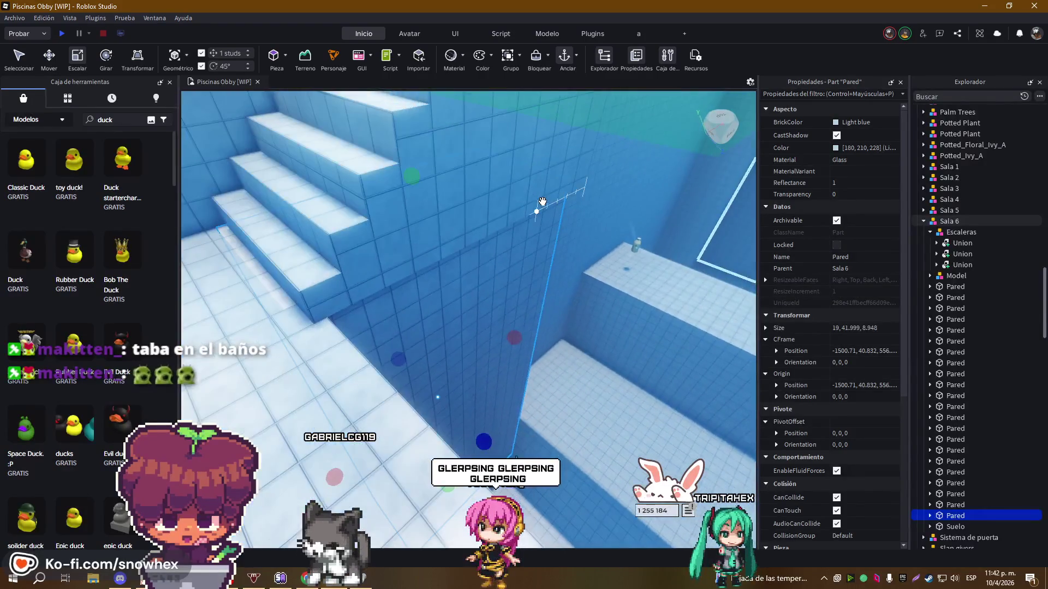
{"action": "scroll", "coordinate": [543, 202], "scroll_direction": "up", "scroll_amount": 2}
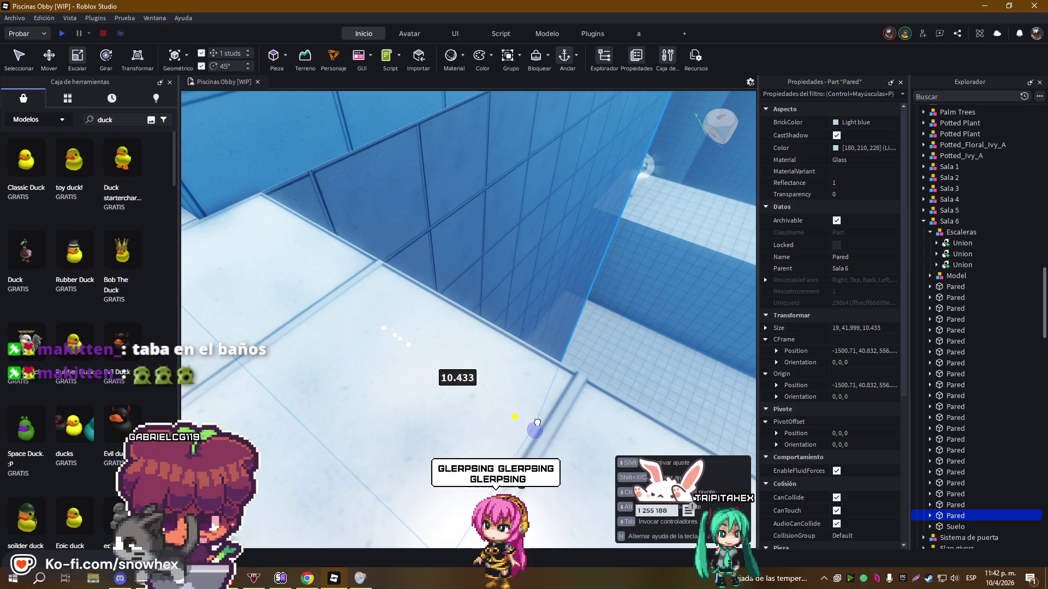
{"action": "scroll", "coordinate": [595, 334], "scroll_direction": "up", "scroll_amount": 3}
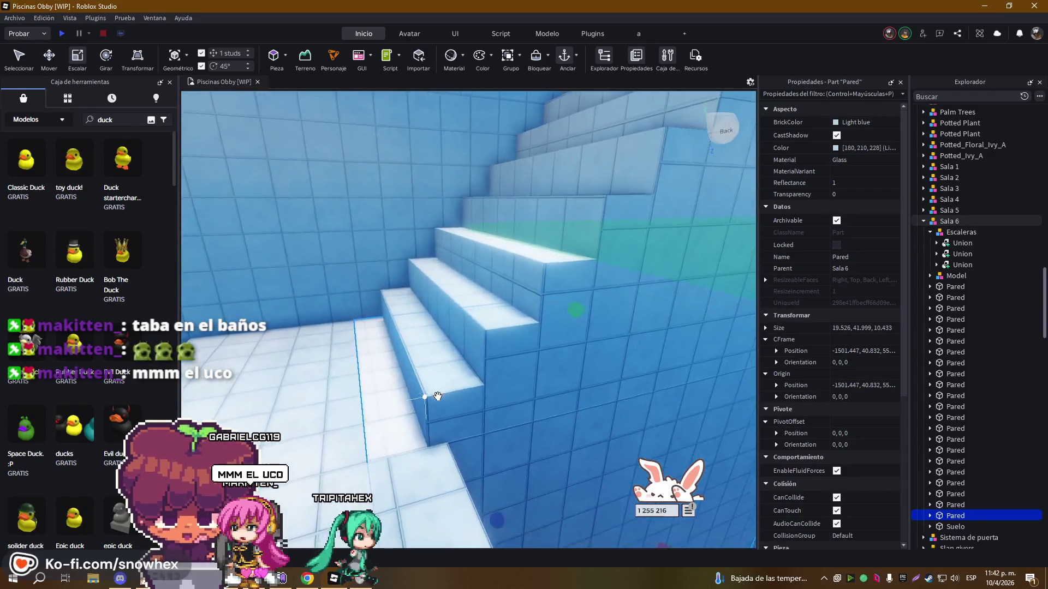
{"action": "key", "text": "d"}
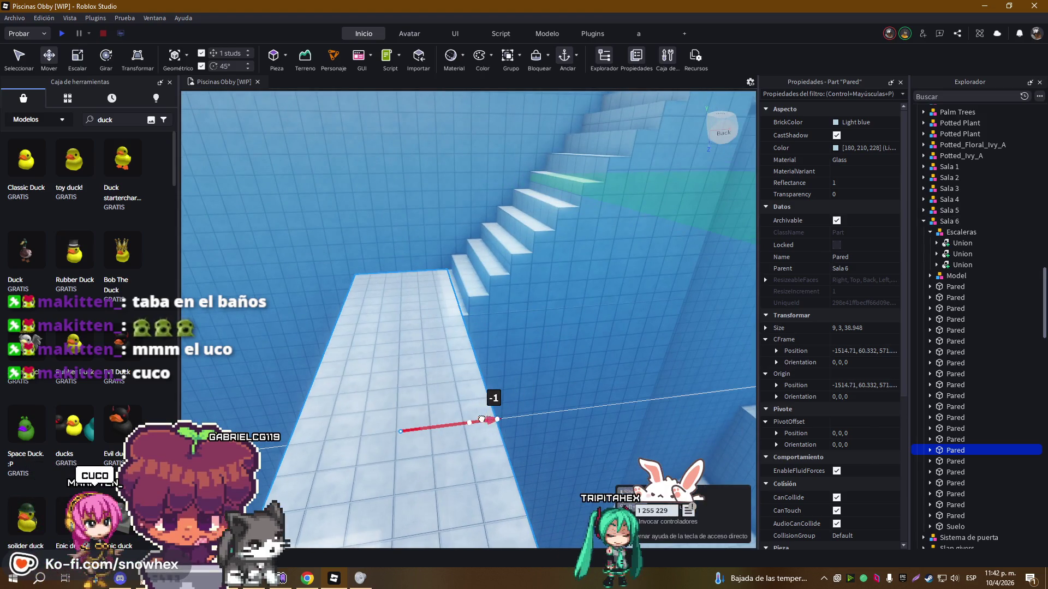
Slide the long glass platform a stud or two sideways
{"action": "left_click_drag", "start_coordinate": [470, 422], "coordinate": [469, 420]}
{"action": "key", "text": "w"}
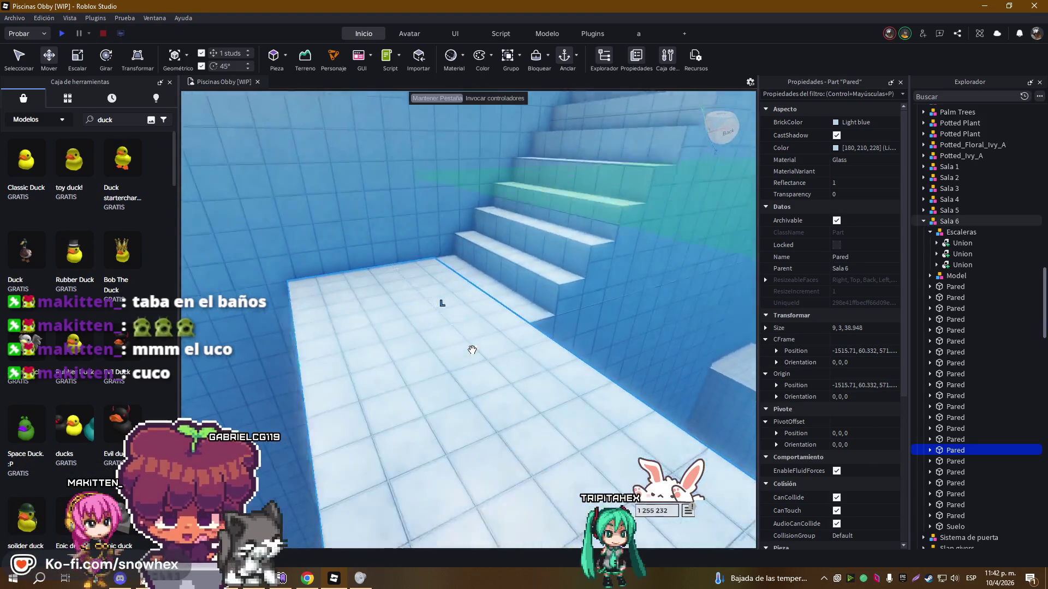
{"action": "key", "text": "w"}
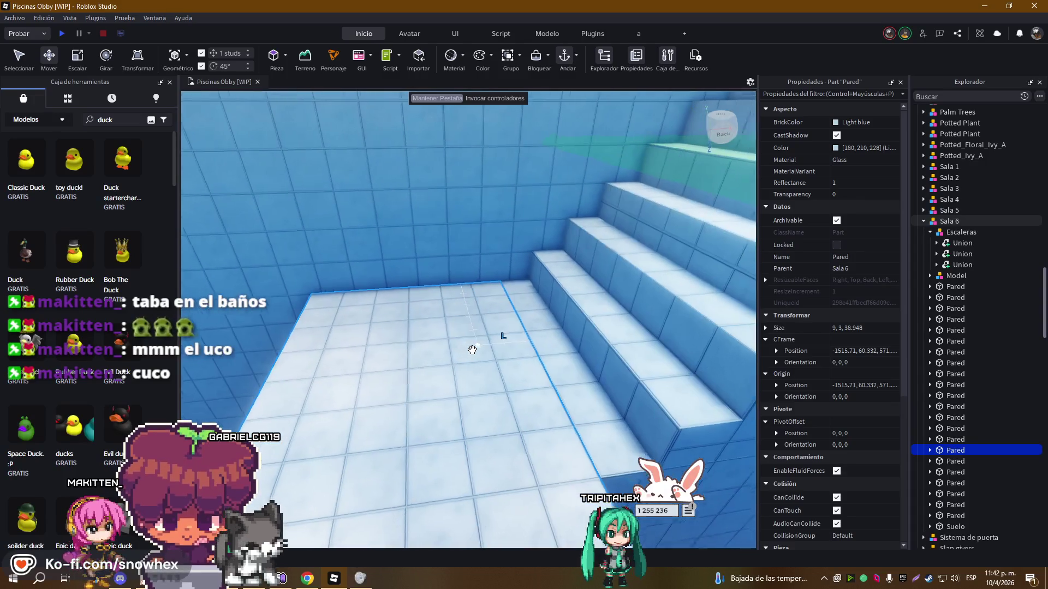
{"action": "key", "text": "w"}
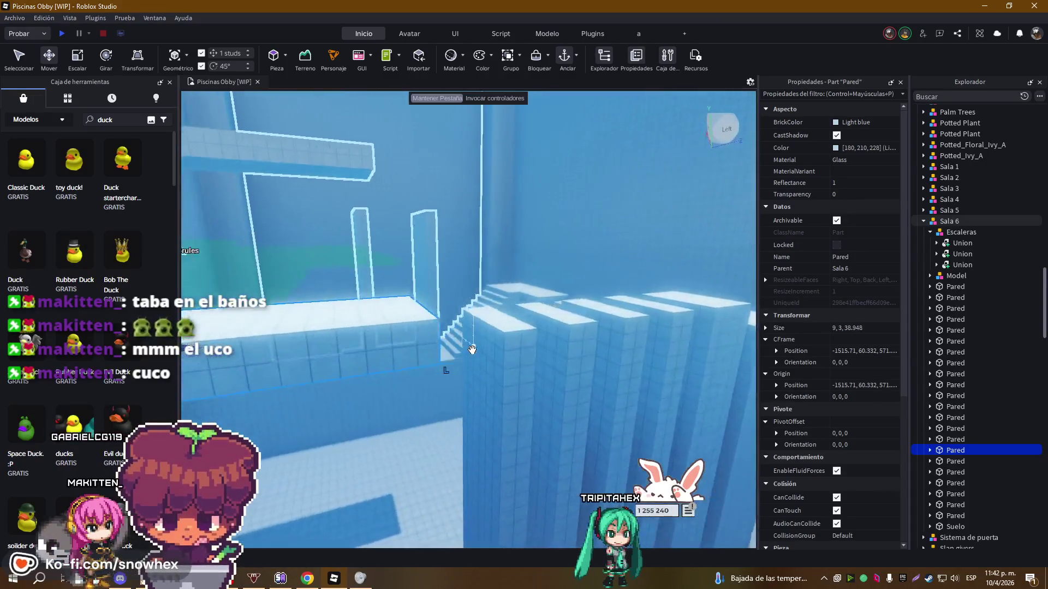
{"action": "key", "text": "w"}
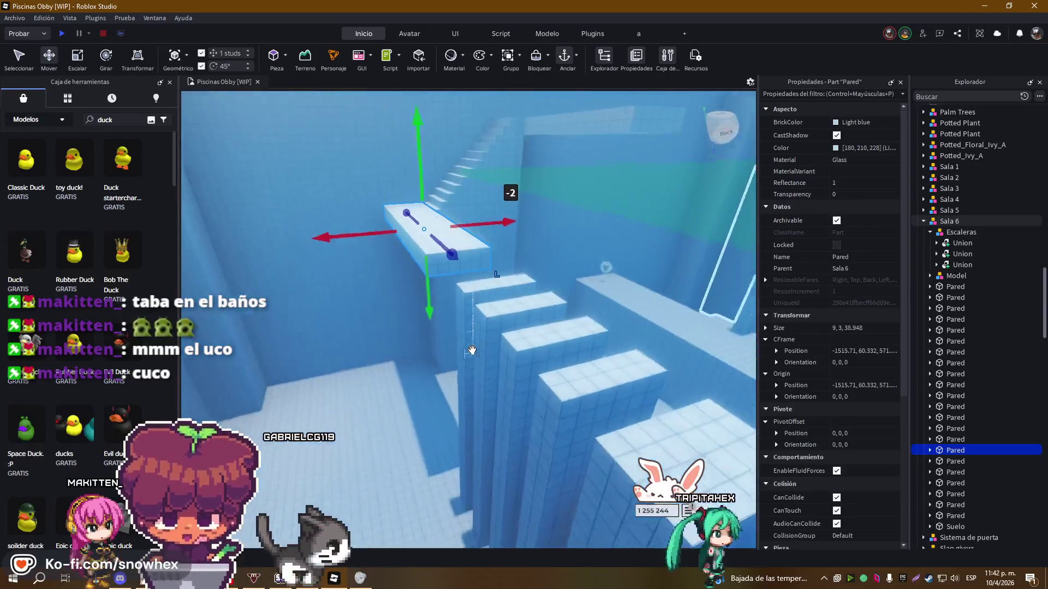
{"action": "scroll", "coordinate": [472, 350], "scroll_direction": "down", "scroll_amount": 5}
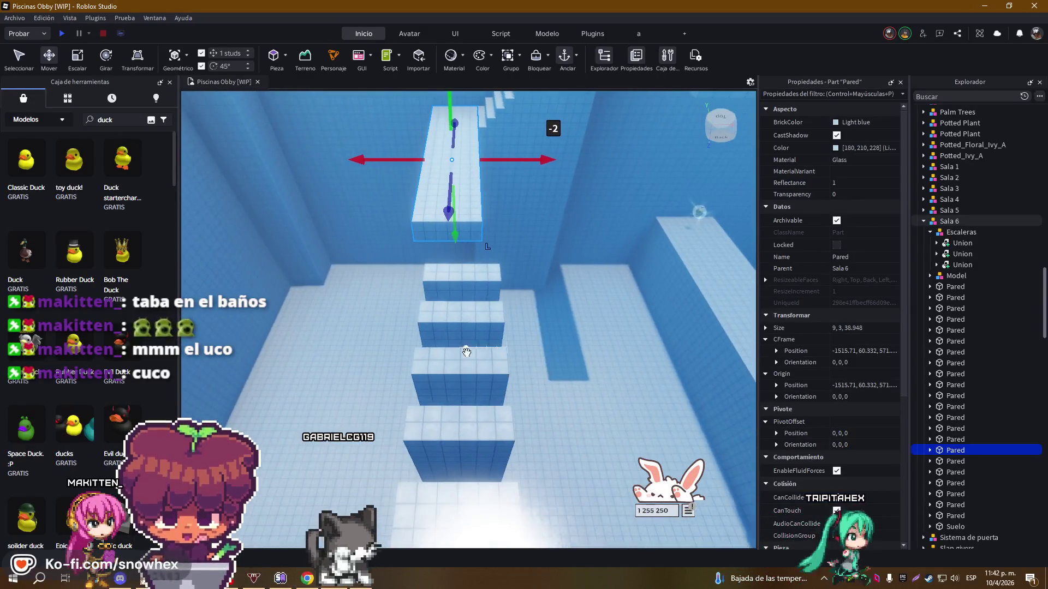
Shift one thin stepping pillar below the platform 2 studs along X
{"action": "left_click", "coordinate": [461, 365]}
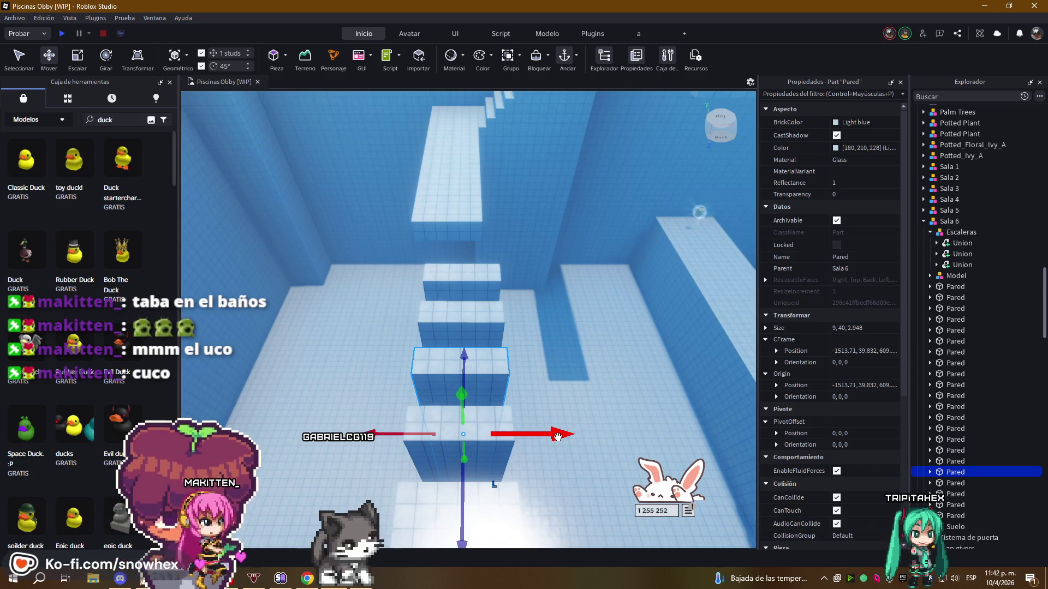
{"action": "left_click_drag", "start_coordinate": [539, 437], "coordinate": [538, 435]}
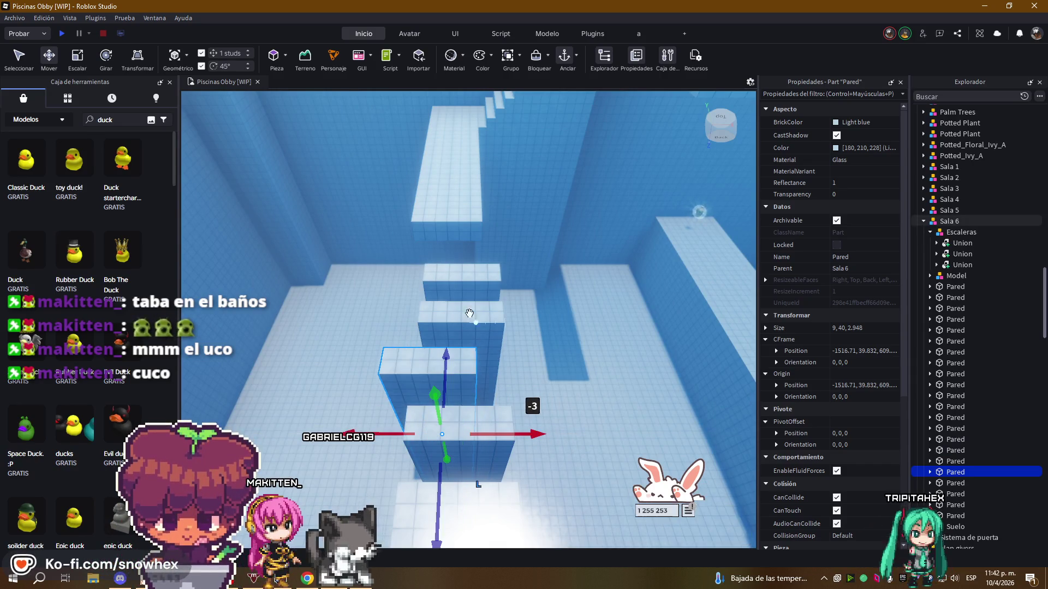
{"action": "left_click_drag", "start_coordinate": [564, 362], "coordinate": [552, 362]}
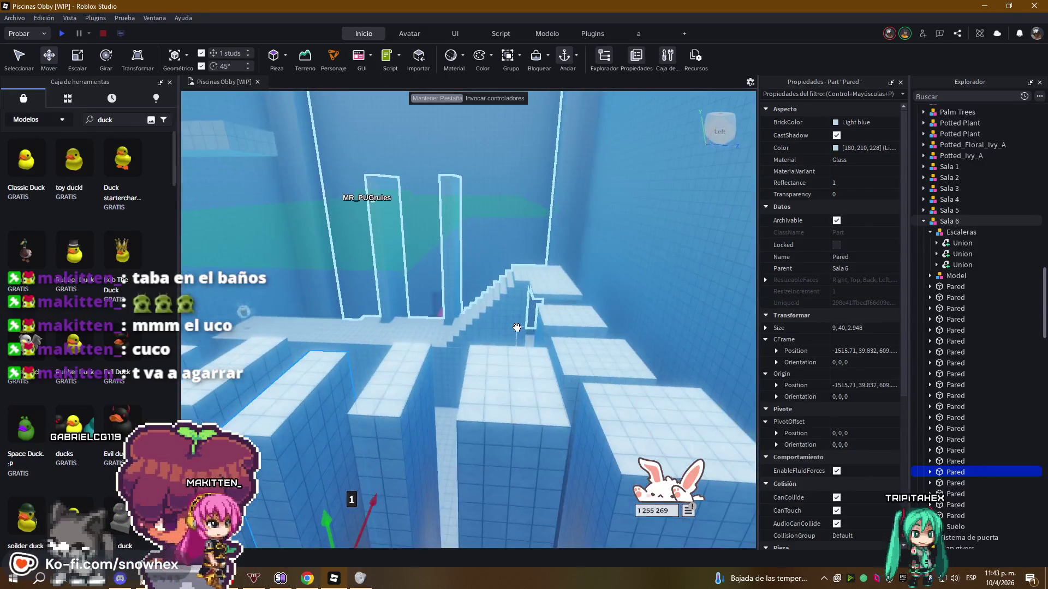
{"action": "left_click", "coordinate": [489, 392]}
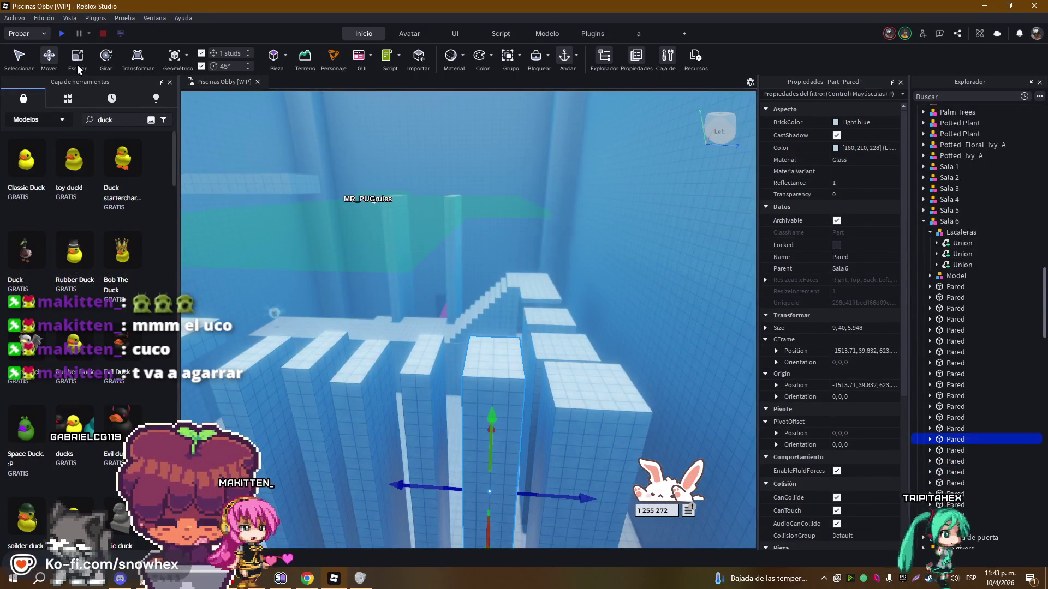
{"action": "left_click_drag", "start_coordinate": [495, 333], "coordinate": [491, 369]}
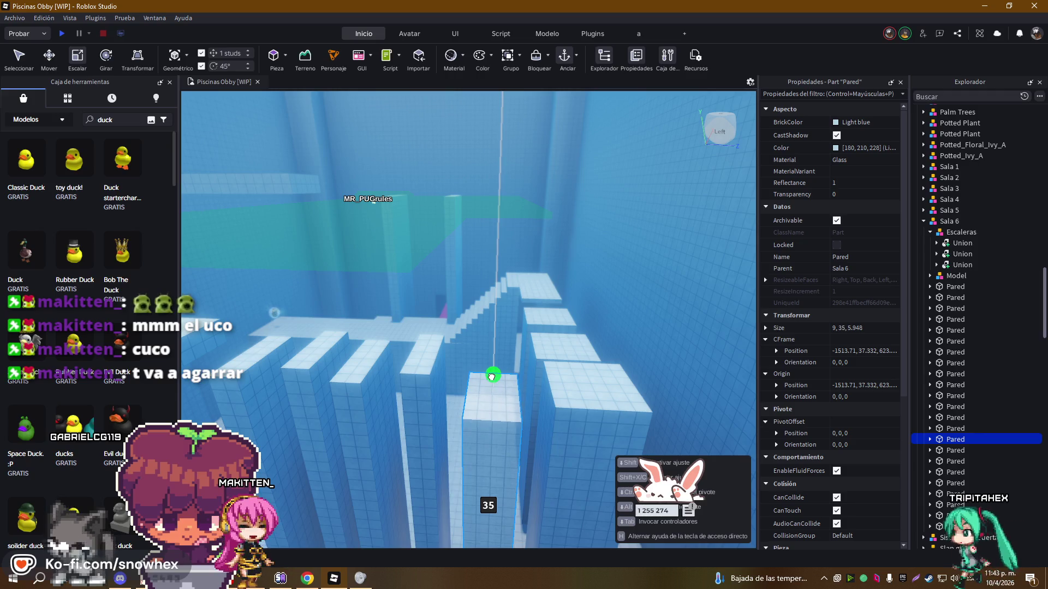
{"action": "scroll", "coordinate": [491, 376], "scroll_direction": "up", "scroll_amount": 5}
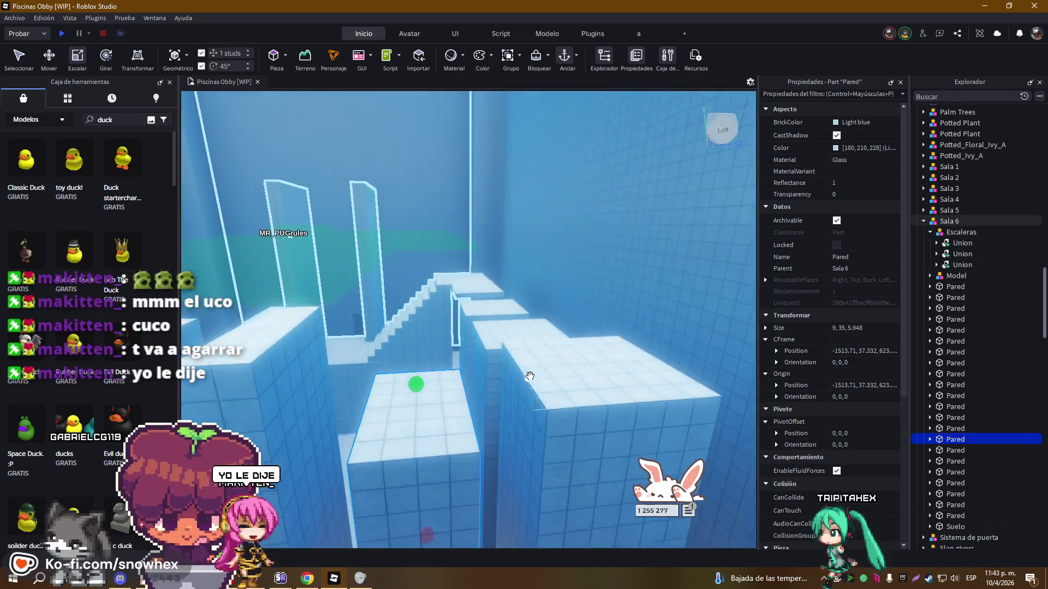
{"action": "scroll", "coordinate": [528, 377], "scroll_direction": "up", "scroll_amount": 5}
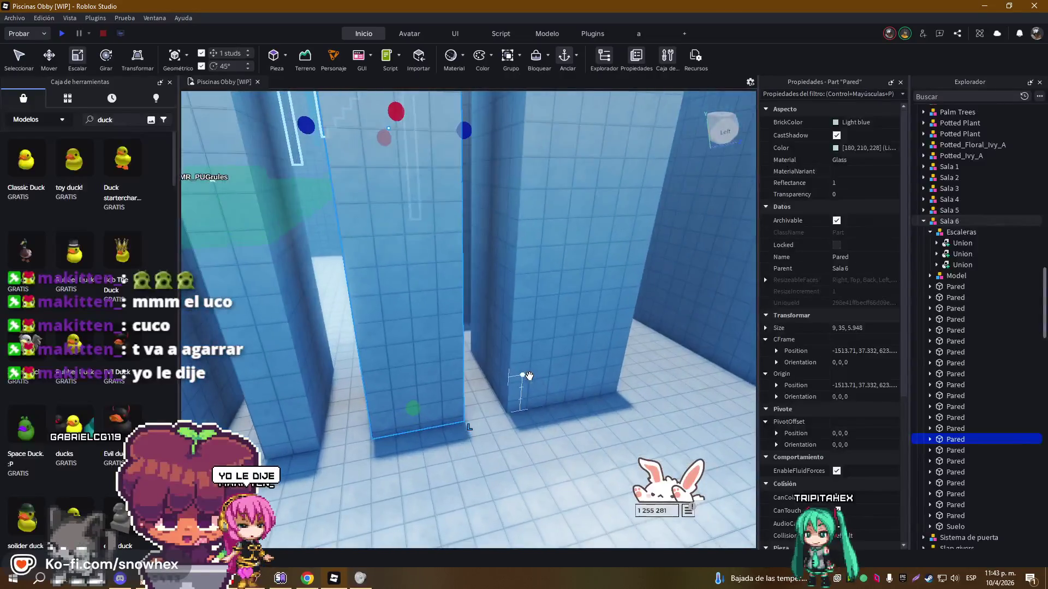
{"action": "scroll", "coordinate": [529, 375], "scroll_direction": "down", "scroll_amount": 5}
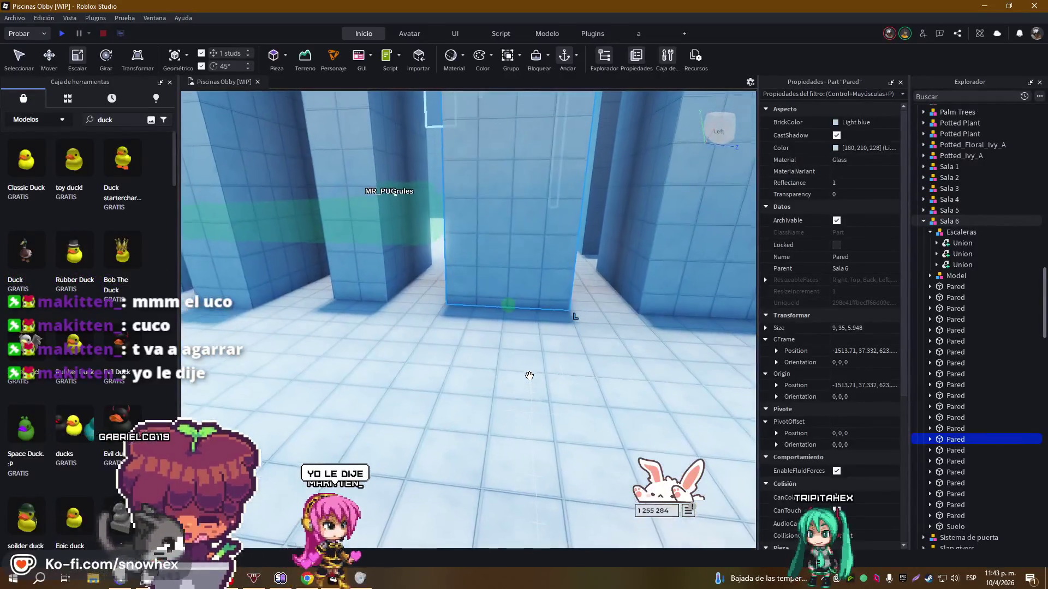
{"action": "key", "text": "f"}
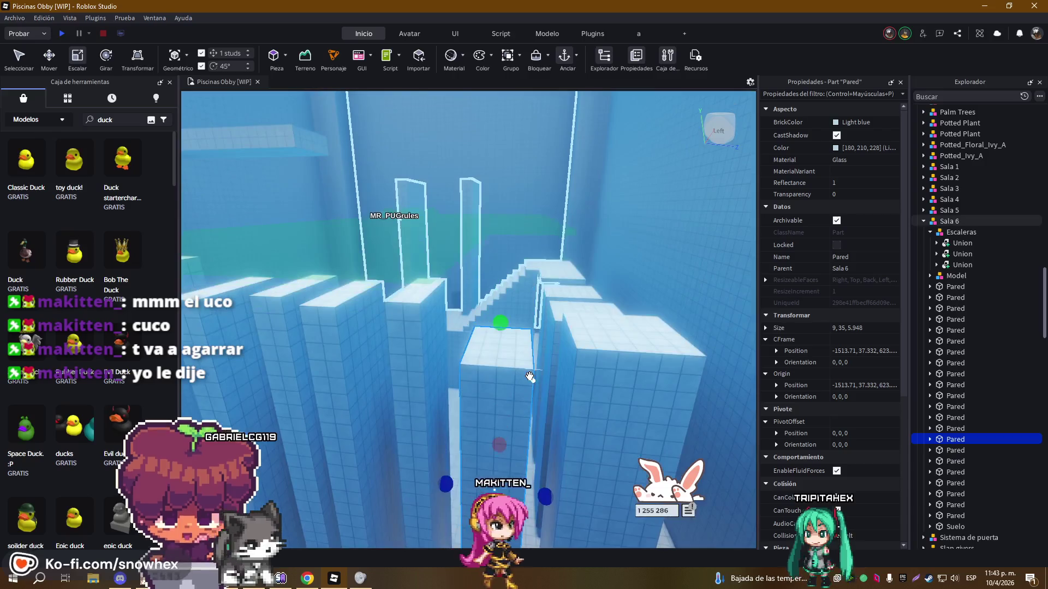
{"action": "key", "text": "d"}
{"action": "key", "text": "d"}
{"action": "key", "text": "d"}
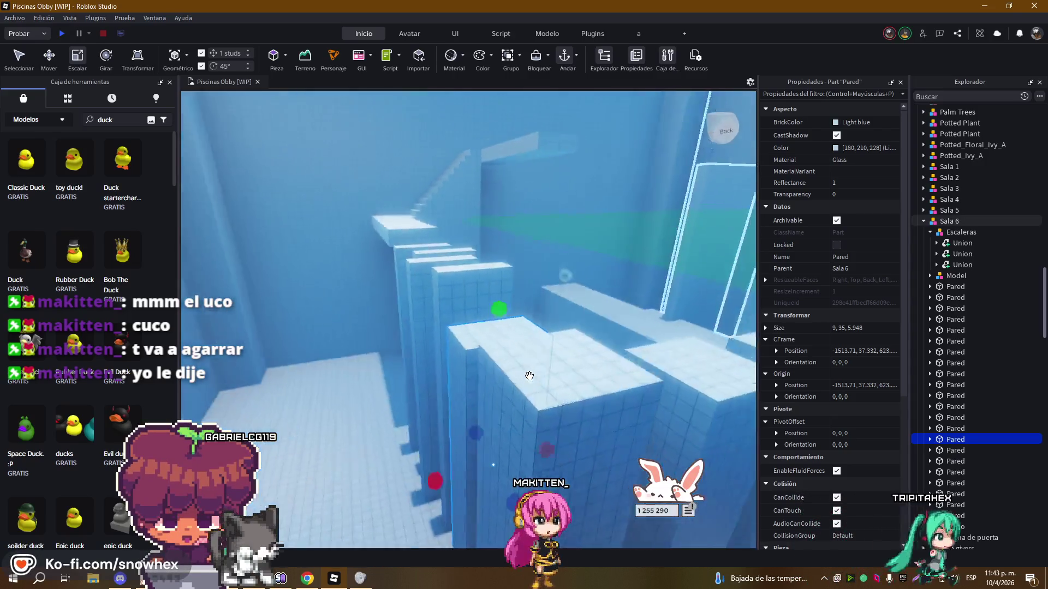
{"action": "key", "text": "a"}
{"action": "key", "text": "a"}
{"action": "key", "text": "a"}
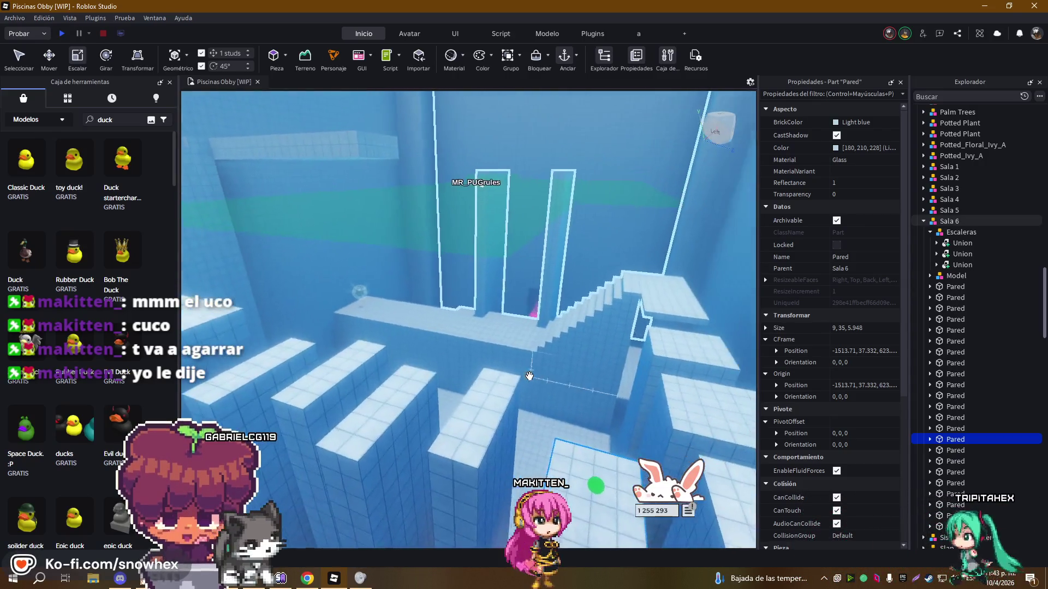
{"action": "key", "text": "d"}
{"action": "key", "text": "d"}
{"action": "key", "text": "d"}
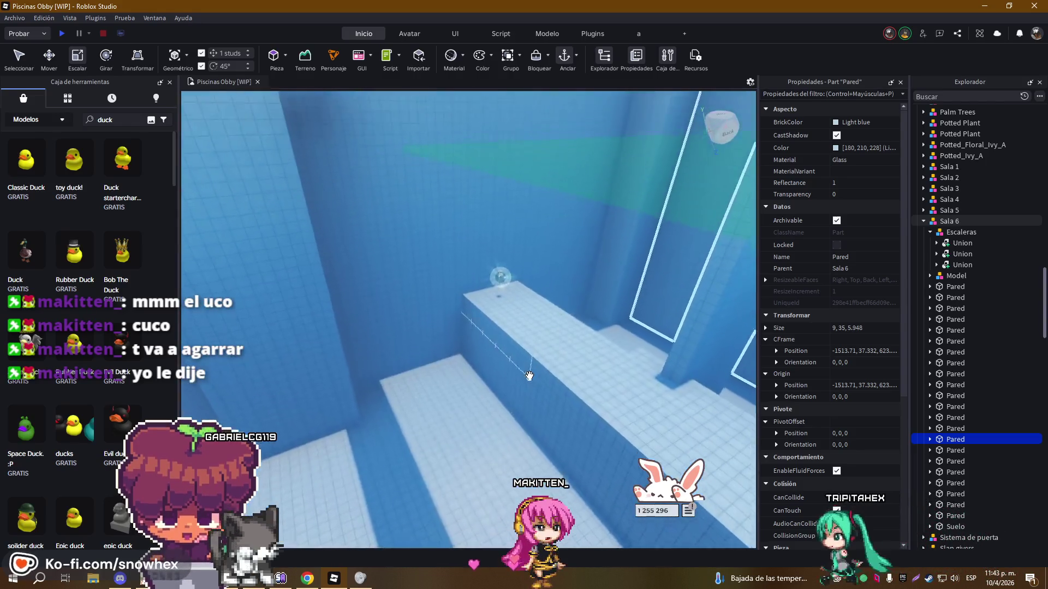
{"action": "key", "text": "s"}
{"action": "key", "text": "s"}
{"action": "key", "text": "s"}
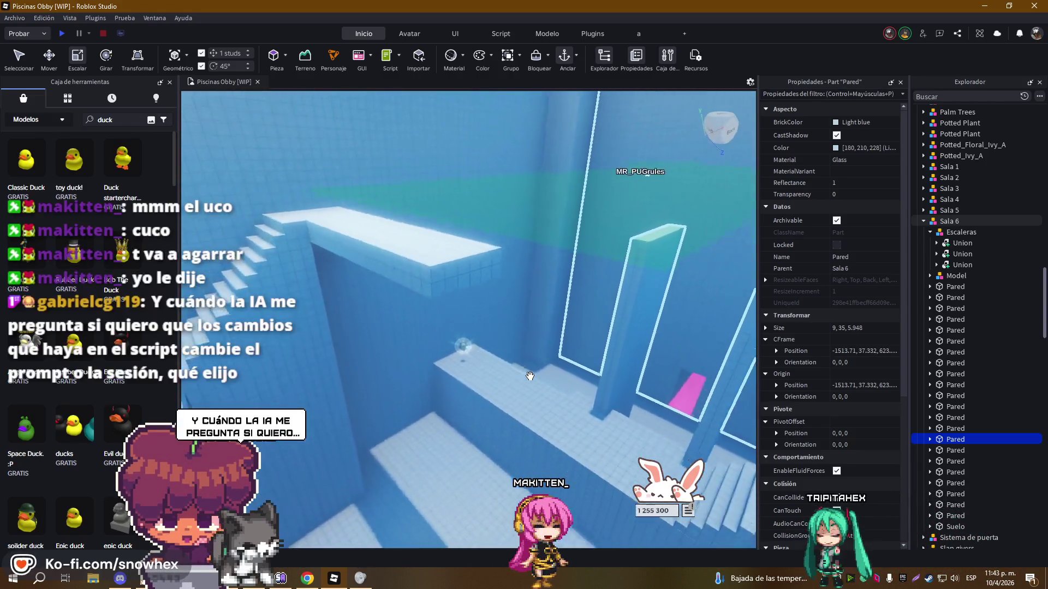
{"action": "key", "text": "a"}
{"action": "key", "text": "a"}
{"action": "key", "text": "a"}
{"action": "key", "text": "w"}
{"action": "key", "text": "w"}
{"action": "key", "text": "w"}
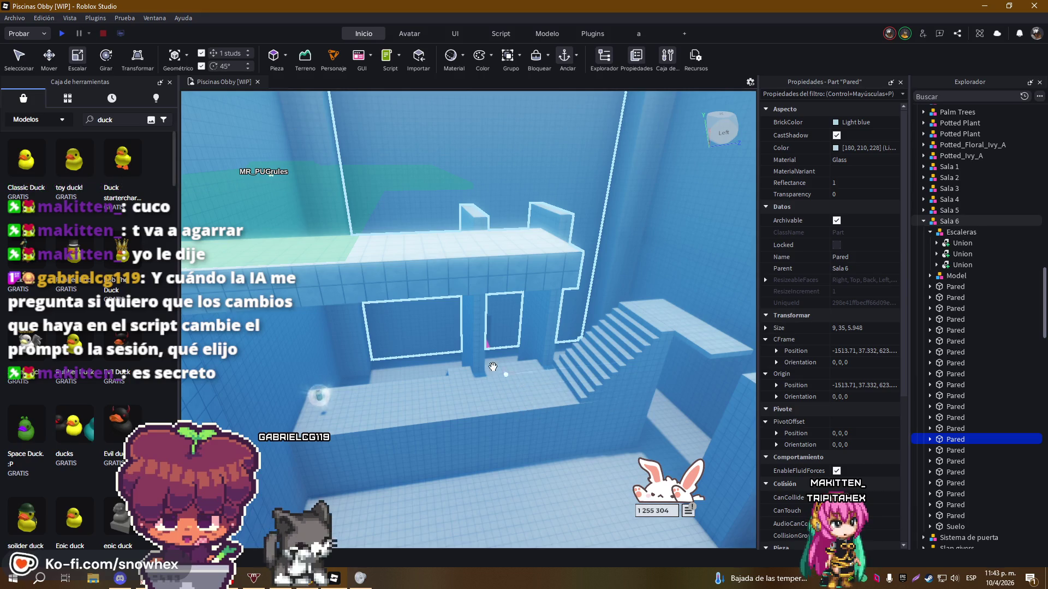
{"action": "key", "text": "a"}
{"action": "key", "text": "a"}
{"action": "key", "text": "a"}
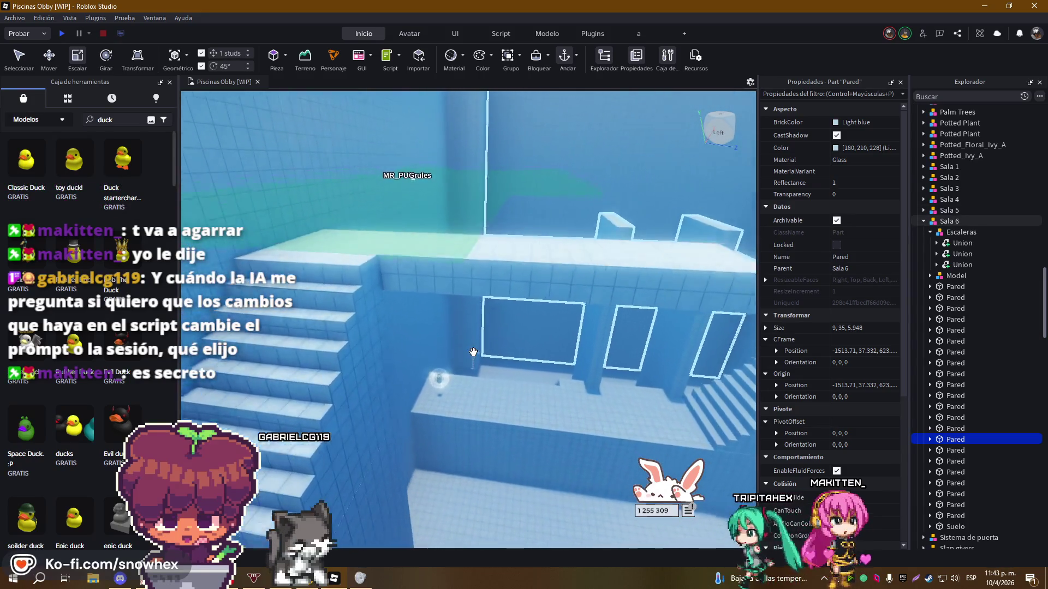
{"action": "key", "text": "e"}
{"action": "key", "text": "e"}
{"action": "key", "text": "e"}
{"action": "key", "text": "a"}
{"action": "key", "text": "a"}
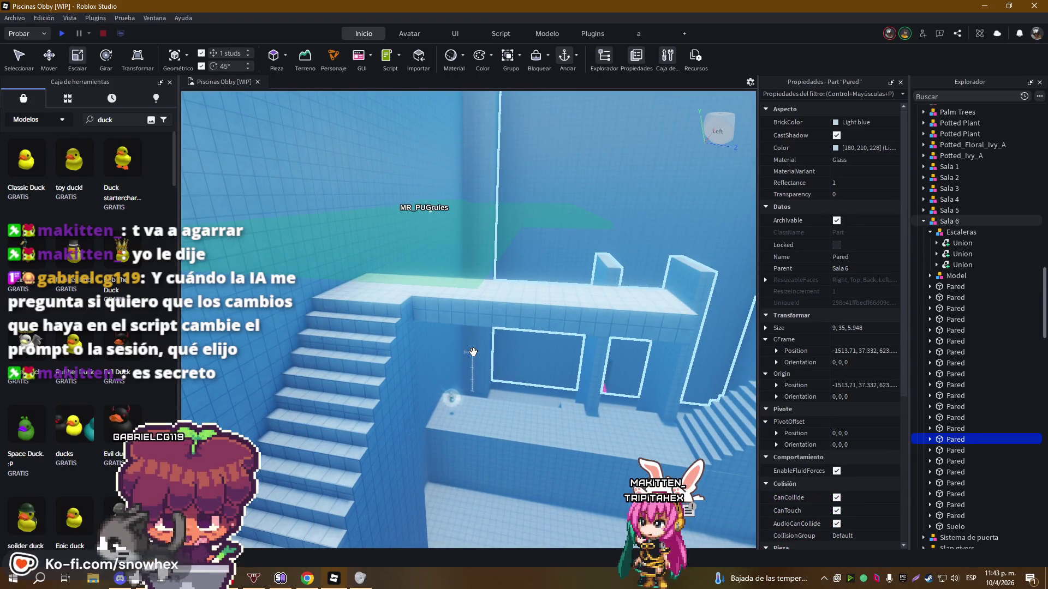
{"action": "key", "text": "w"}
{"action": "key", "text": "w"}
{"action": "key", "text": "w"}
Shorten the long glass ledge beam to about 16 studs
{"action": "left_click", "coordinate": [477, 352]}
{"action": "key", "text": "f"}
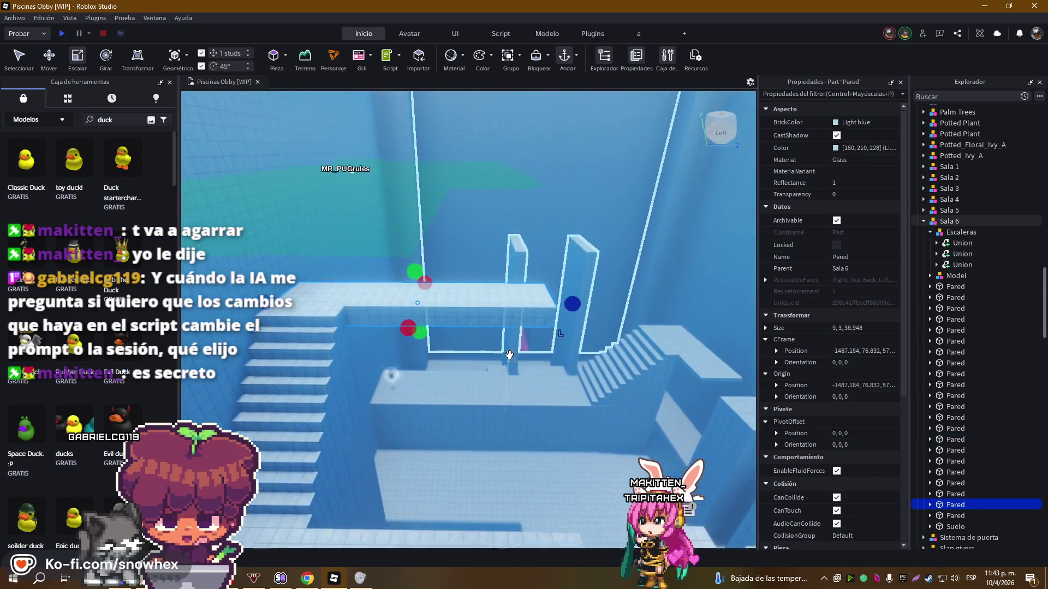
{"action": "key", "text": "w"}
{"action": "key", "text": "w"}
{"action": "key", "text": "w"}
{"action": "mouse_move", "coordinate": [663, 319]}
{"action": "left_mouse_down"}
{"action": "mouse_move", "coordinate": [480, 308]}
{"action": "mouse_move", "coordinate": [512, 297]}
{"action": "mouse_move", "coordinate": [428, 430]}
{"action": "mouse_move", "coordinate": [586, 461]}
{"action": "mouse_move", "coordinate": [482, 402]}
{"action": "left_mouse_up"}
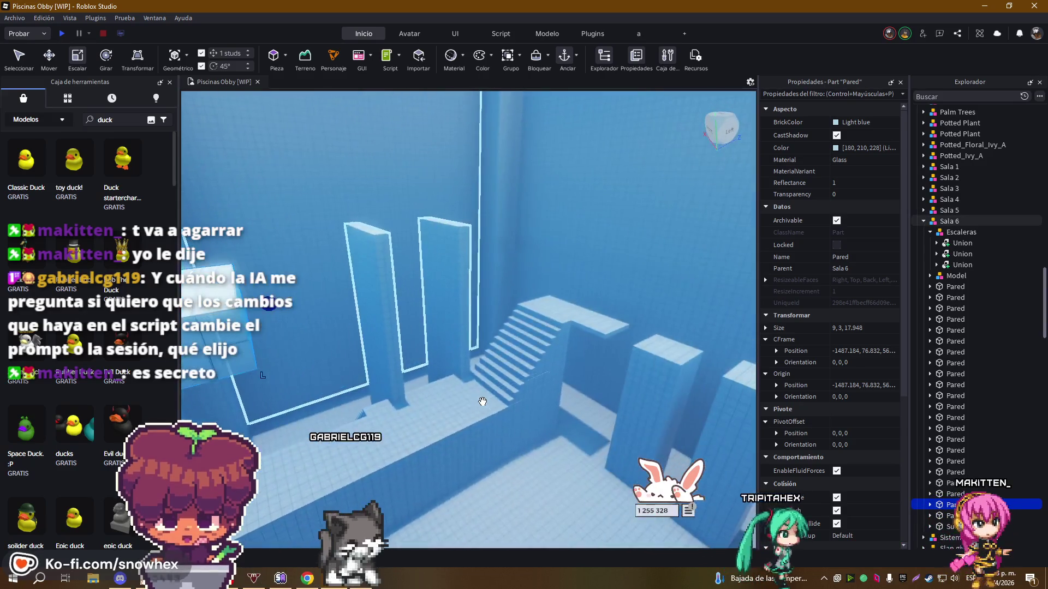
Duplicate a tall glass pillar and slide the copy 54 studs along Z
{"action": "left_click", "coordinate": [515, 350]}
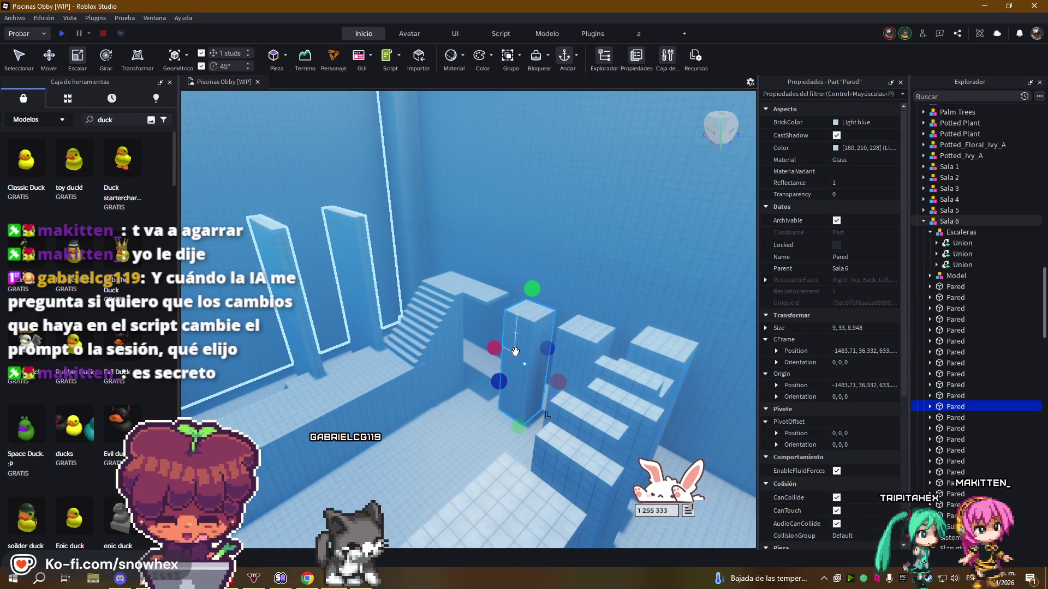
{"action": "key", "text": "ctrl+2"}
{"action": "key", "text": "ctrl+d"}
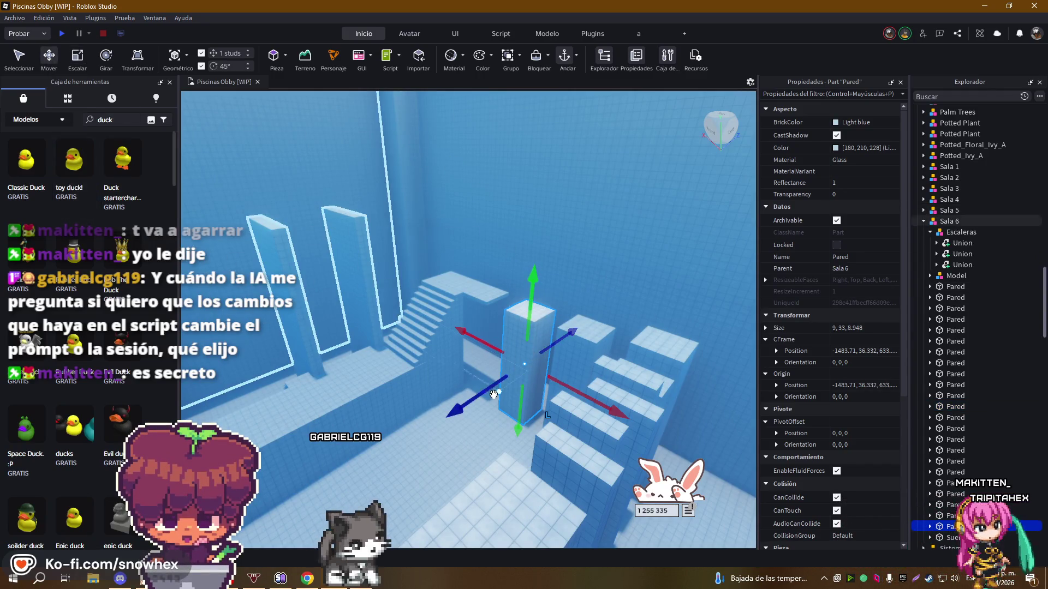
{"action": "mouse_move", "coordinate": [463, 407]}
{"action": "left_mouse_down"}
{"action": "mouse_move", "coordinate": [414, 447]}
{"action": "mouse_move", "coordinate": [300, 477]}
{"action": "mouse_move", "coordinate": [357, 480]}
{"action": "left_mouse_up"}
{"action": "scroll", "coordinate": [497, 336], "scroll_direction": "down", "scroll_amount": 3}
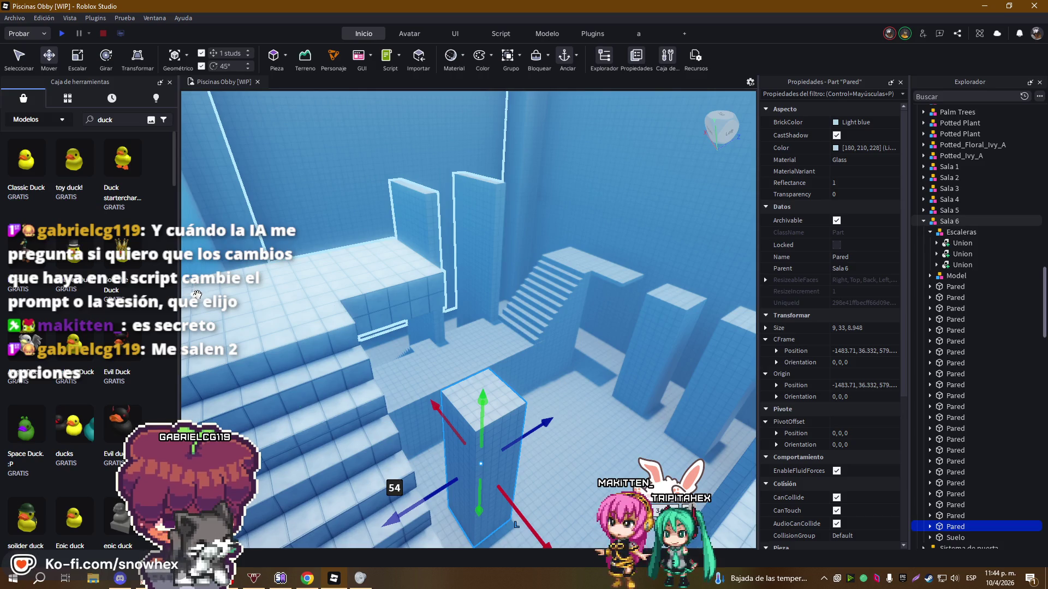
Slide the copied Pared pillar along X and Z, then stretch it to 9 × 58.5 × 8.95 studs
{"action": "key", "text": "w"}
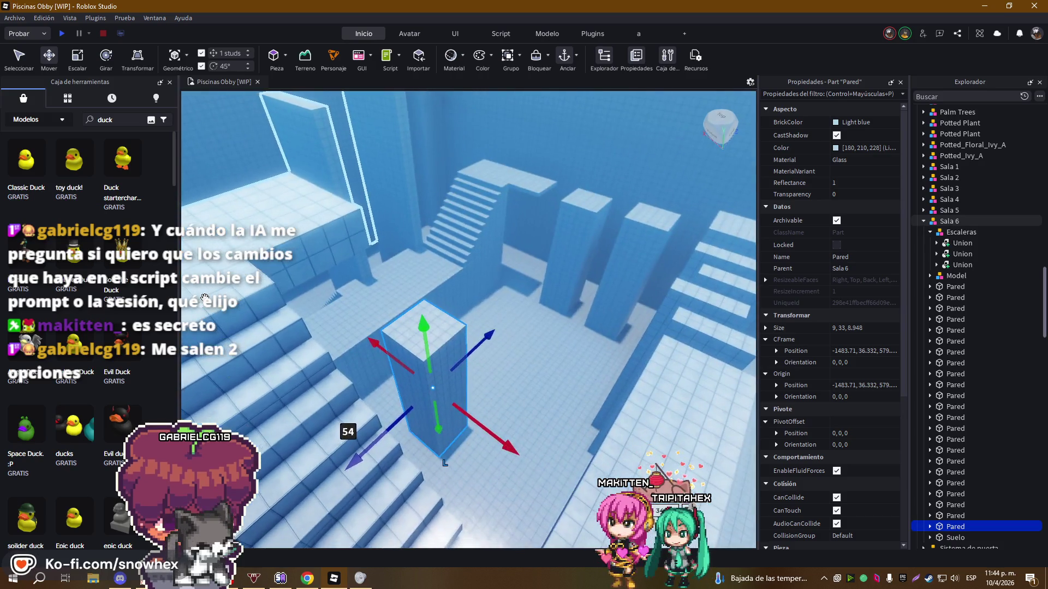
{"action": "key", "text": "w"}
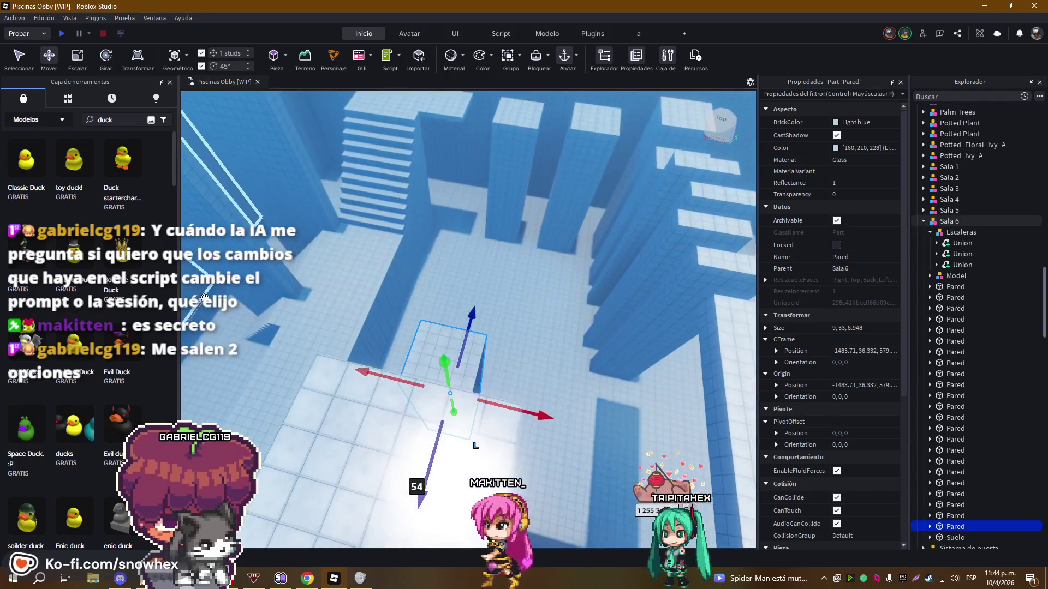
{"action": "mouse_move", "coordinate": [532, 421]}
{"action": "left_mouse_down"}
{"action": "mouse_move", "coordinate": [633, 436]}
{"action": "mouse_move", "coordinate": [499, 435]}
{"action": "mouse_move", "coordinate": [528, 435]}
{"action": "mouse_move", "coordinate": [513, 420]}
{"action": "mouse_move", "coordinate": [509, 375]}
{"action": "left_mouse_up"}
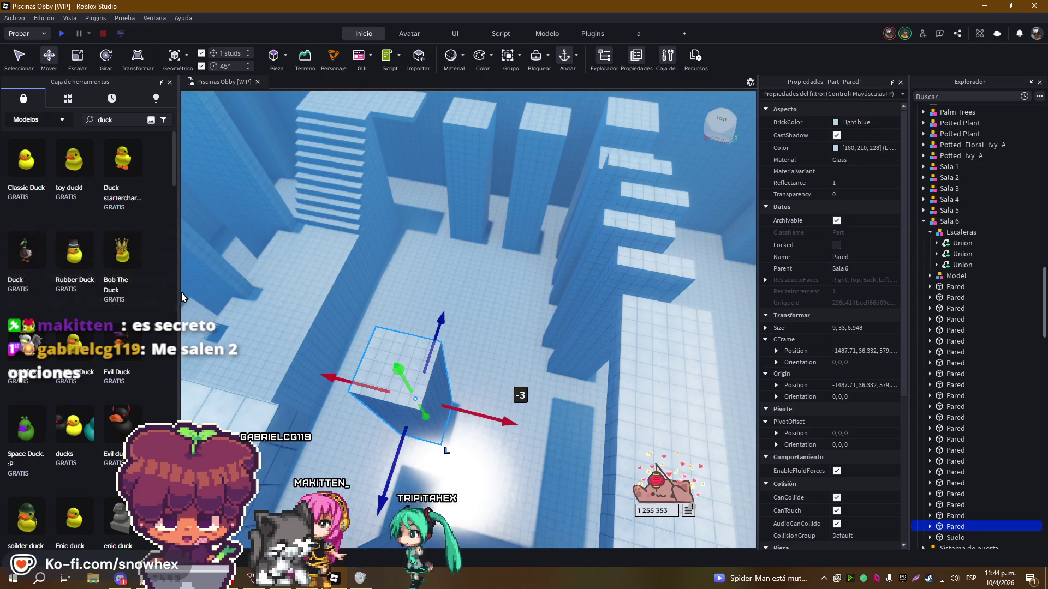
{"action": "mouse_move", "coordinate": [183, 297]}
{"action": "left_mouse_down"}
{"action": "mouse_move", "coordinate": [536, 287]}
{"action": "mouse_move", "coordinate": [191, 264]}
{"action": "left_mouse_up"}
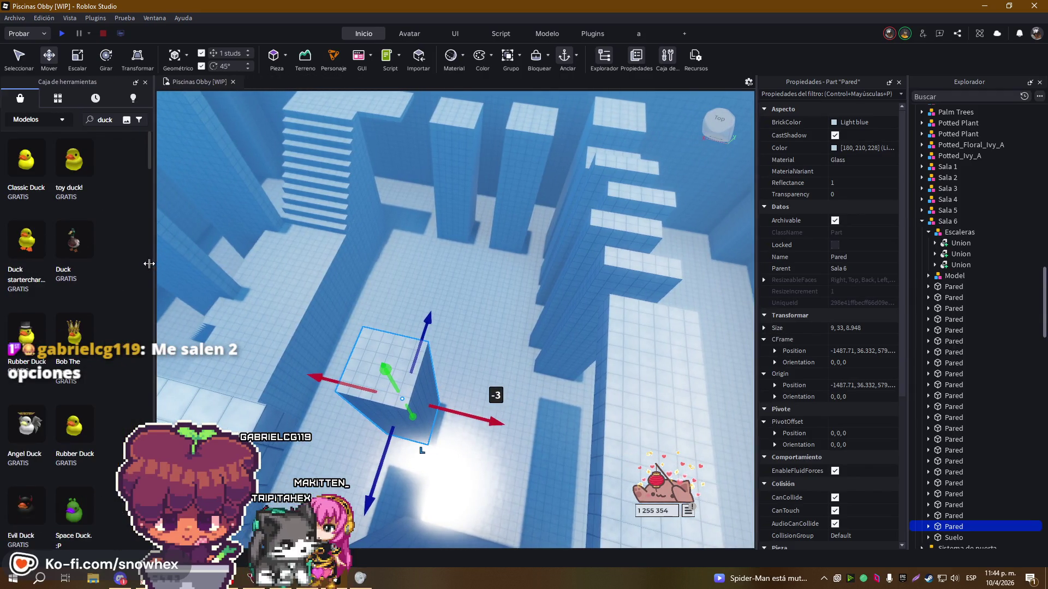
{"action": "left_click_drag", "start_coordinate": [164, 264], "coordinate": [158, 263]}
{"action": "scroll", "coordinate": [513, 329], "scroll_direction": "up", "scroll_amount": 3}
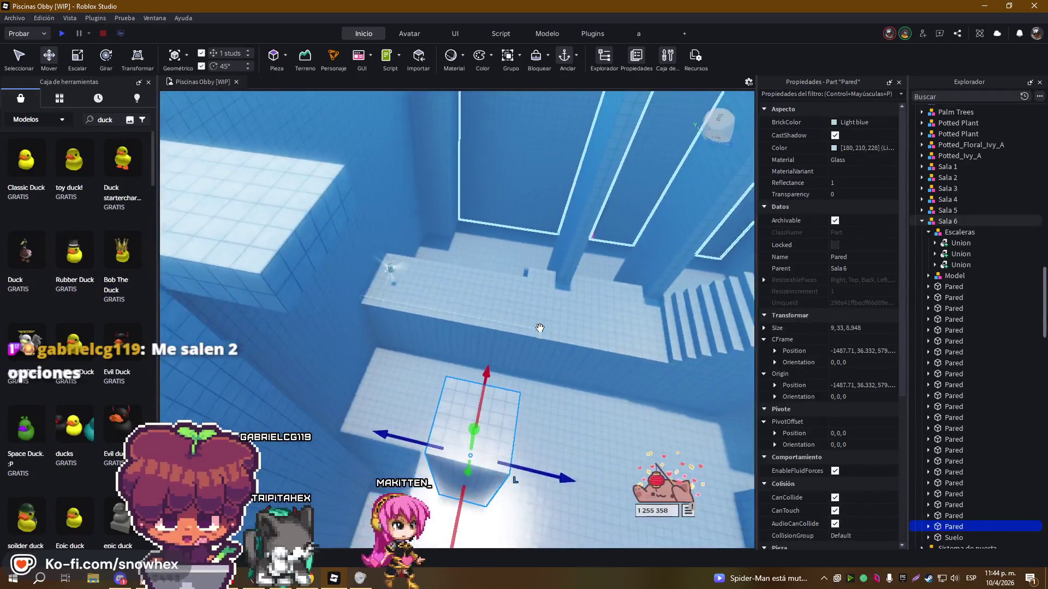
{"action": "mouse_move", "coordinate": [409, 431]}
{"action": "left_mouse_down"}
{"action": "mouse_move", "coordinate": [362, 429]}
{"action": "mouse_move", "coordinate": [374, 429]}
{"action": "left_mouse_up"}
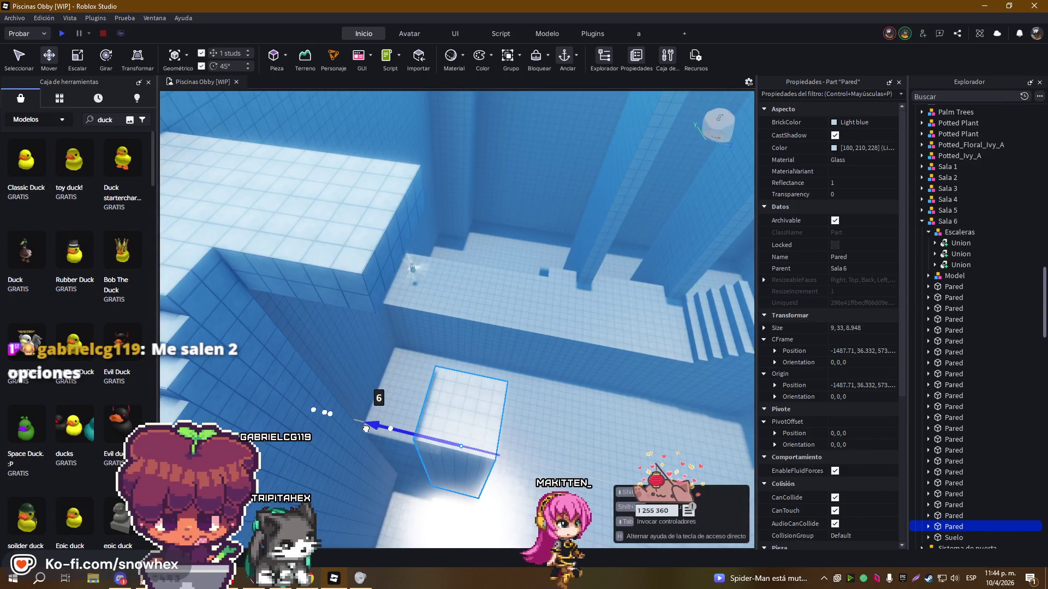
{"action": "left_click", "coordinate": [72, 62]}
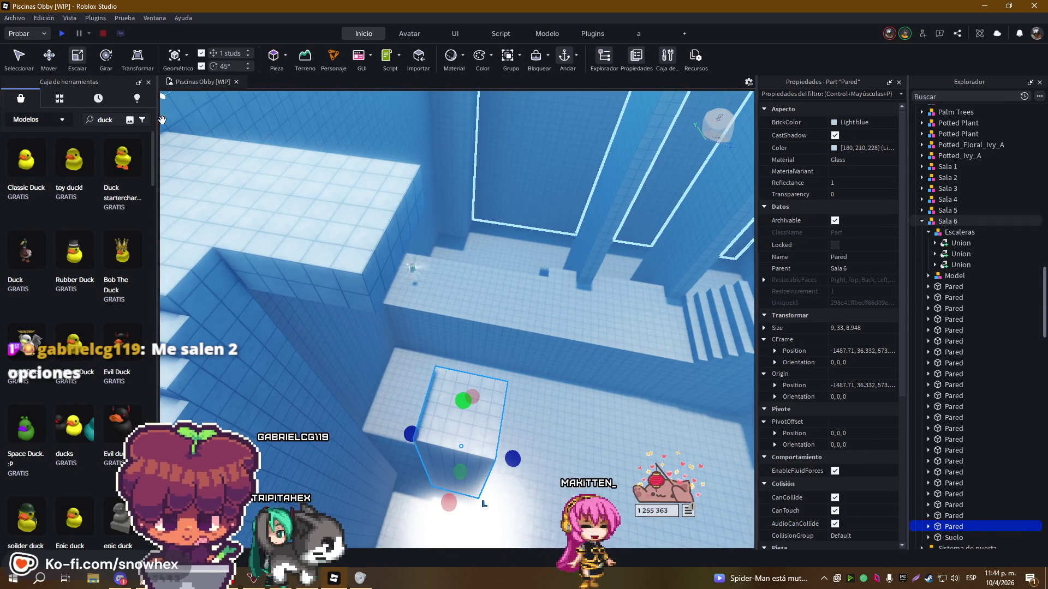
{"action": "mouse_move", "coordinate": [463, 400]}
{"action": "left_mouse_down"}
{"action": "mouse_move", "coordinate": [468, 219]}
{"action": "mouse_move", "coordinate": [465, 227]}
{"action": "left_mouse_up"}
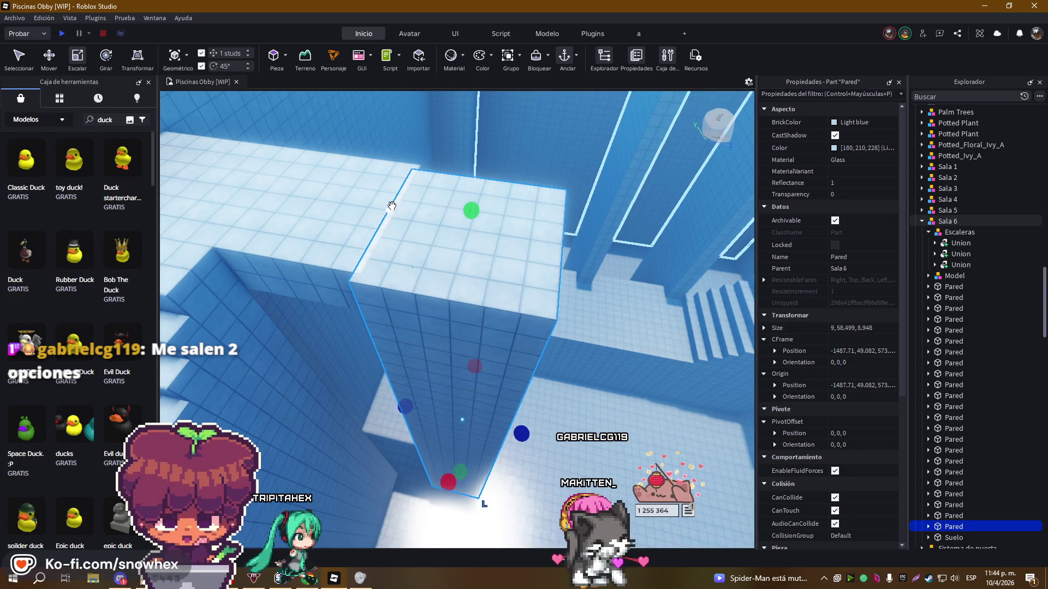
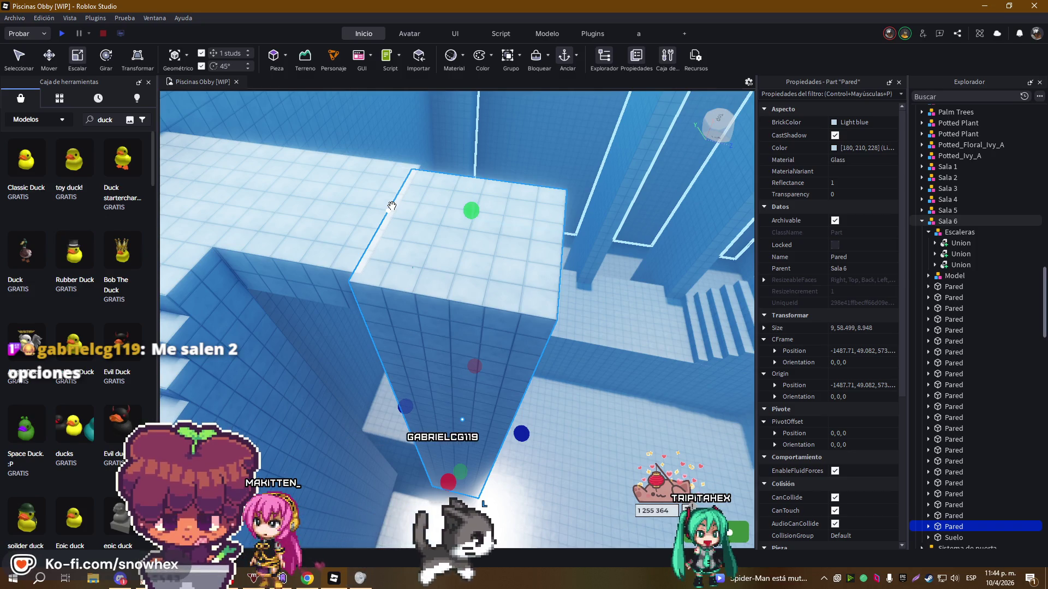
Nudge the glass Pared wall column slightly sideways with the Move tool
{"action": "scroll", "coordinate": [437, 269], "scroll_direction": "up", "scroll_amount": 5}
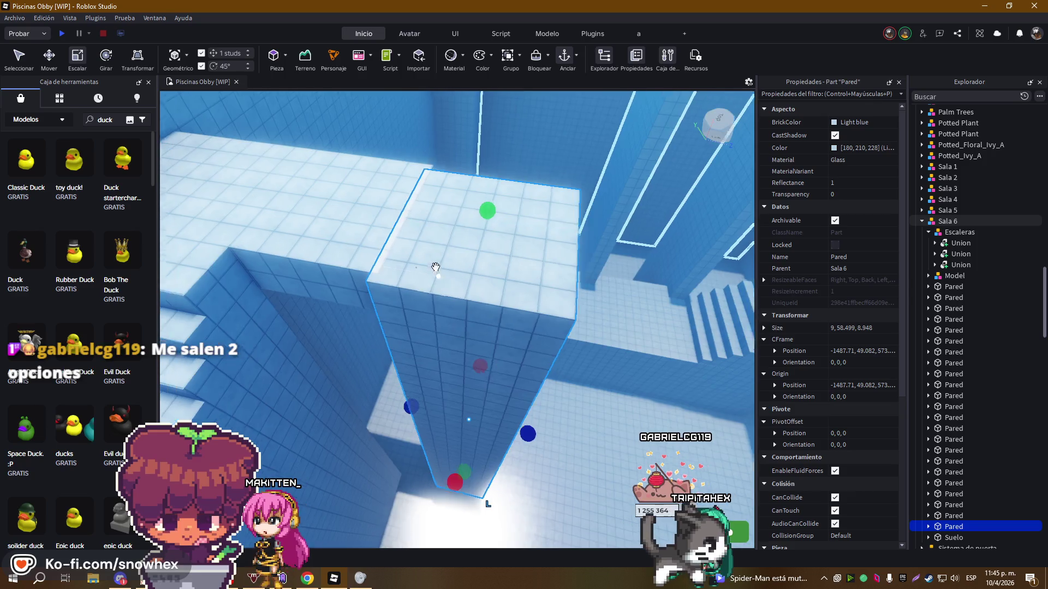
{"action": "scroll", "coordinate": [429, 263], "scroll_direction": "down", "scroll_amount": 3}
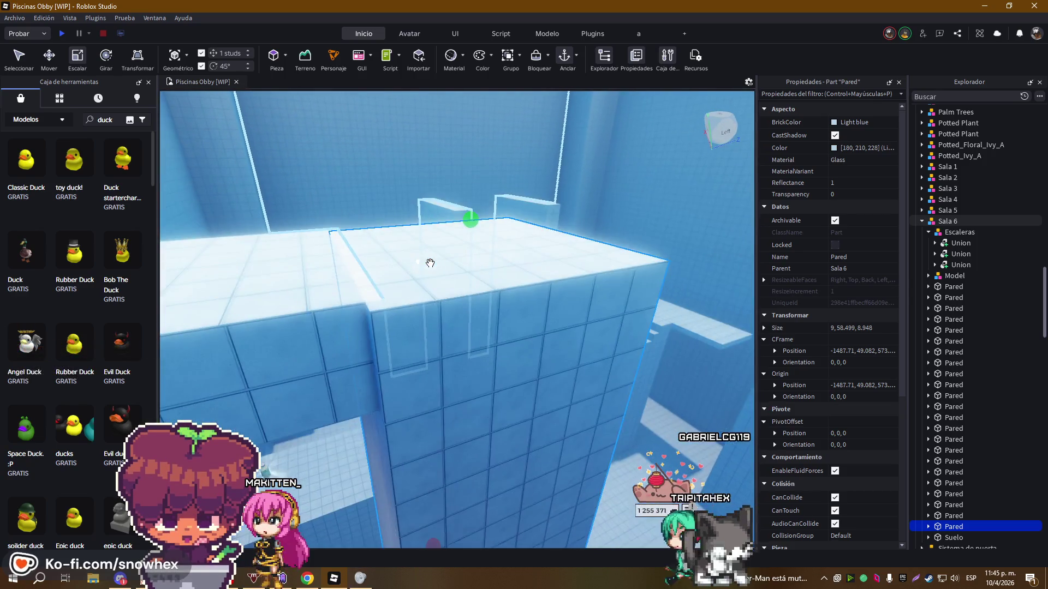
{"action": "left_click", "coordinate": [55, 56]}
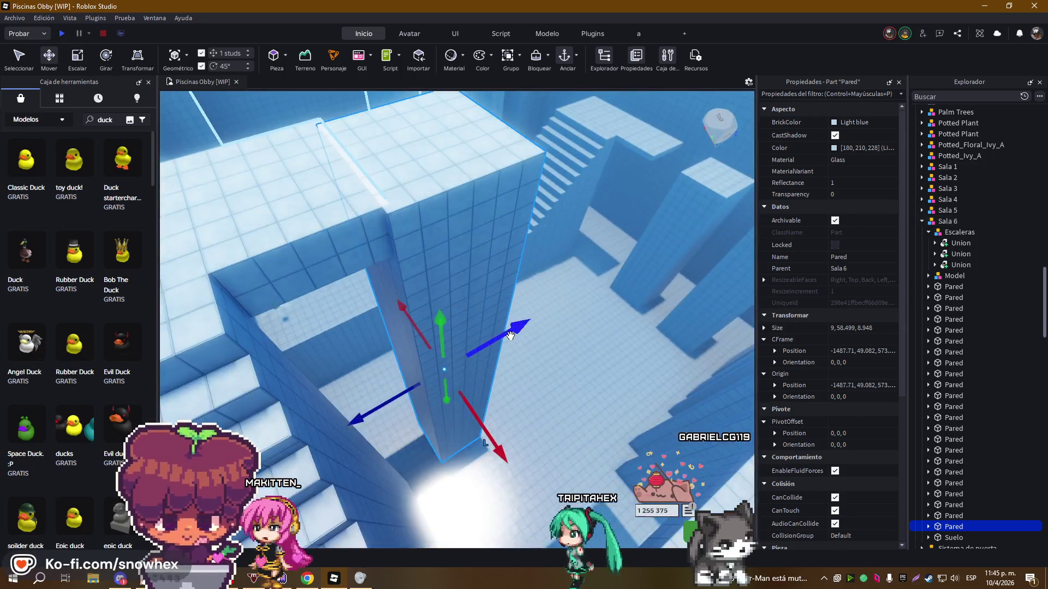
{"action": "left_click_drag", "start_coordinate": [514, 333], "coordinate": [516, 329]}
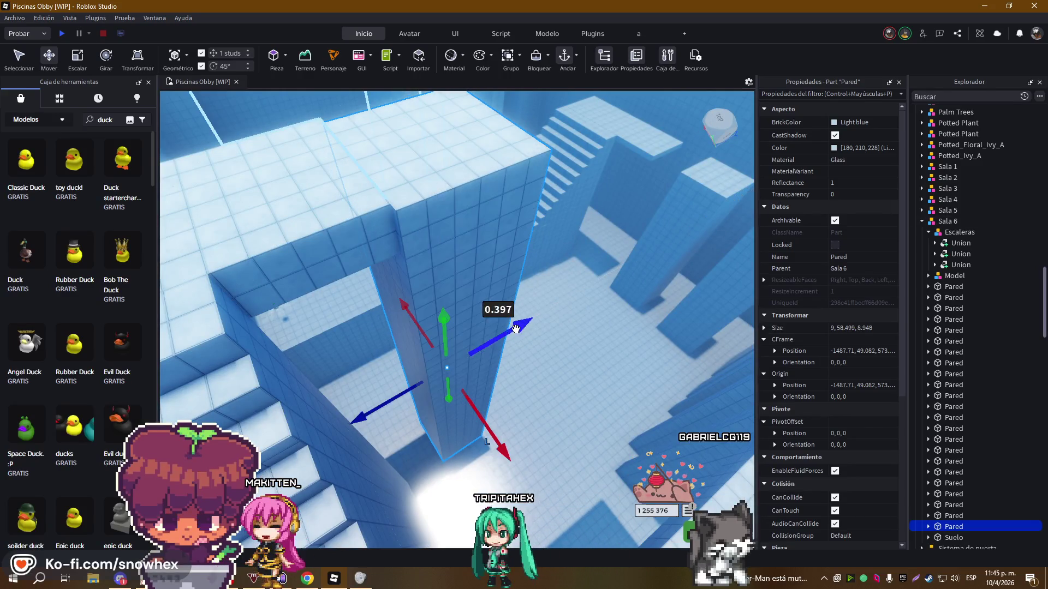
{"action": "left_click_drag", "start_coordinate": [518, 446], "coordinate": [499, 447]}
Shorten the Pared column to 54.499 studs tall and duplicate it with Ctrl+D
{"action": "scroll", "coordinate": [498, 306], "scroll_direction": "up", "scroll_amount": 5}
{"action": "scroll", "coordinate": [500, 311], "scroll_direction": "up", "scroll_amount": 10}
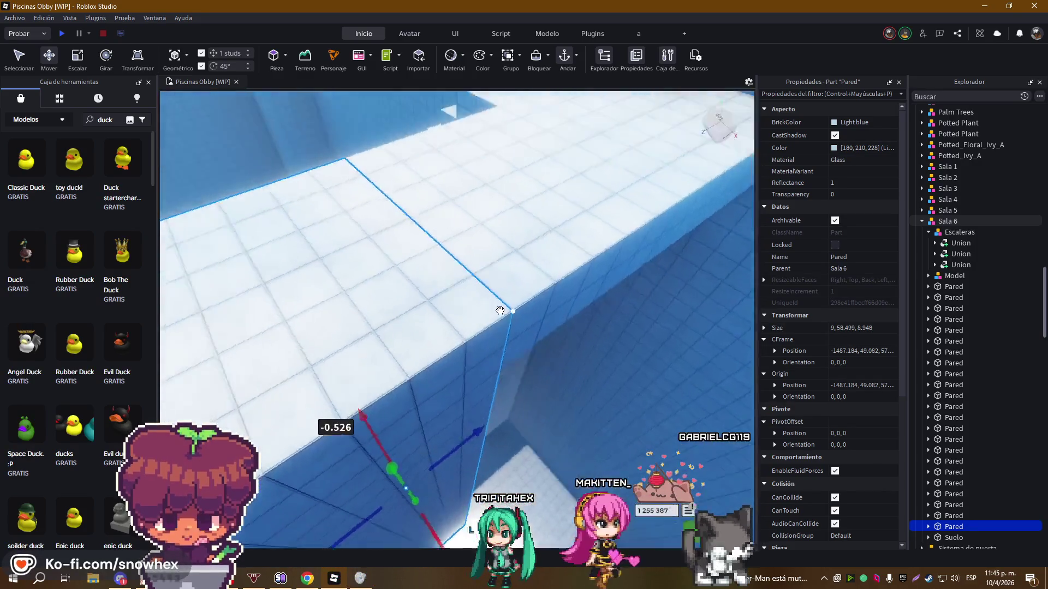
{"action": "scroll", "coordinate": [500, 310], "scroll_direction": "down", "scroll_amount": 5}
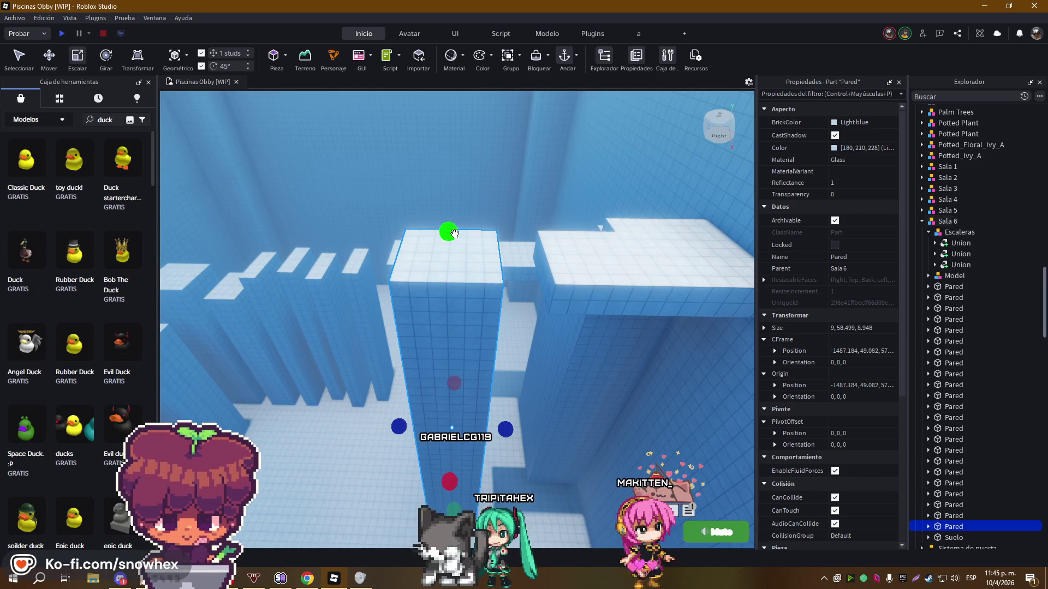
{"action": "scroll", "coordinate": [438, 276], "scroll_direction": "up", "scroll_amount": 10}
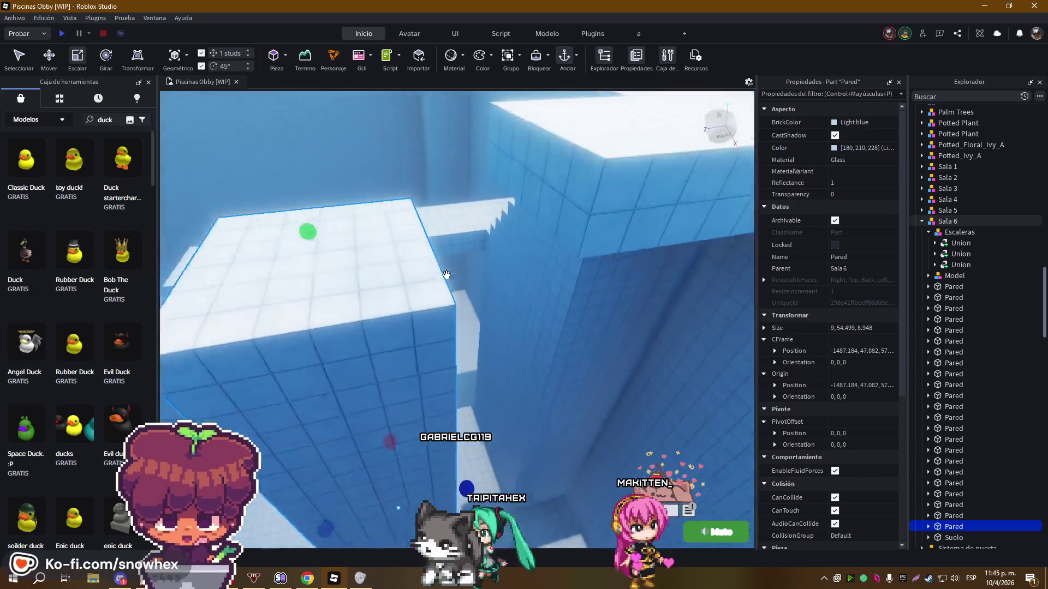
{"action": "scroll", "coordinate": [446, 275], "scroll_direction": "up", "scroll_amount": 8}
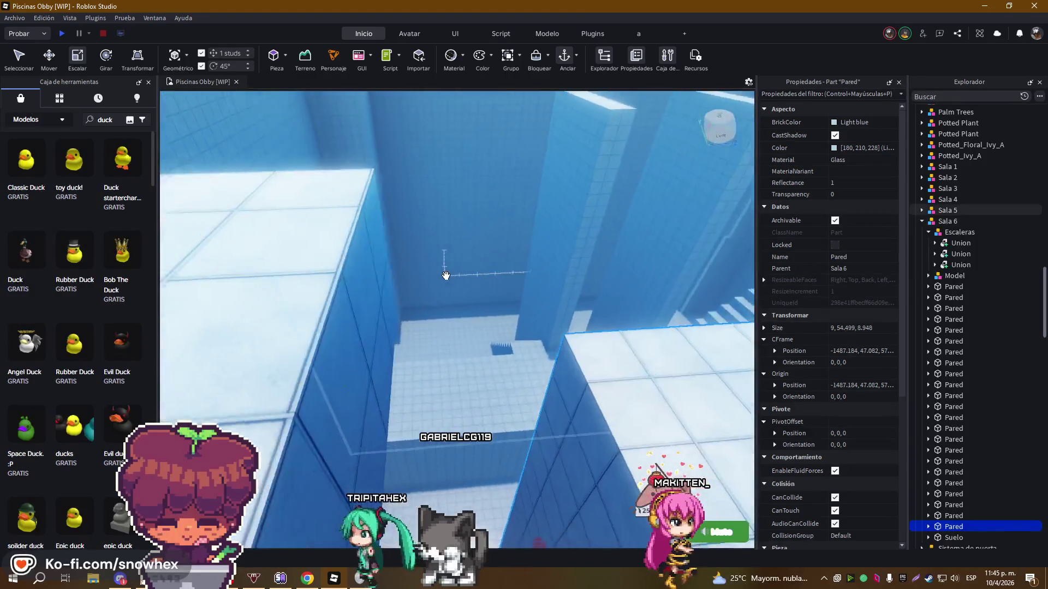
{"action": "scroll", "coordinate": [445, 275], "scroll_direction": "down", "scroll_amount": 10}
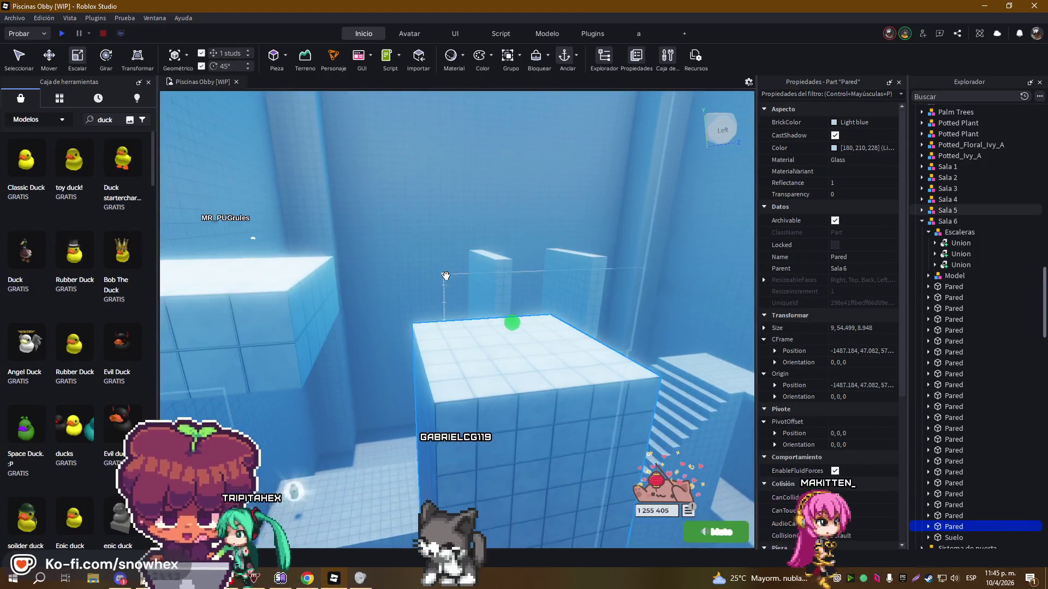
{"action": "scroll", "coordinate": [445, 275], "scroll_direction": "up", "scroll_amount": 3}
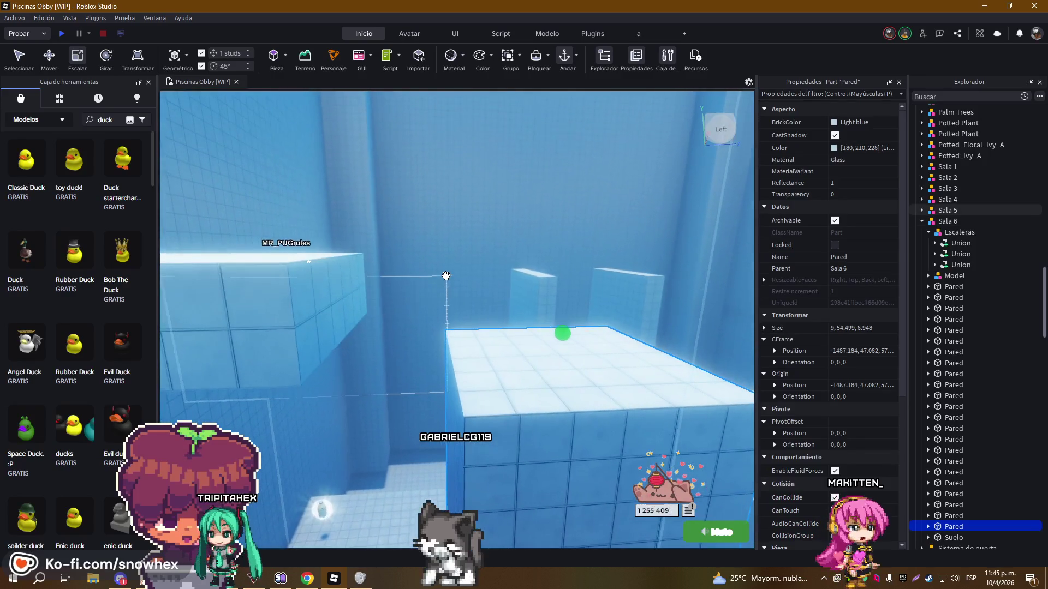
{"action": "scroll", "coordinate": [445, 275], "scroll_direction": "down", "scroll_amount": 6}
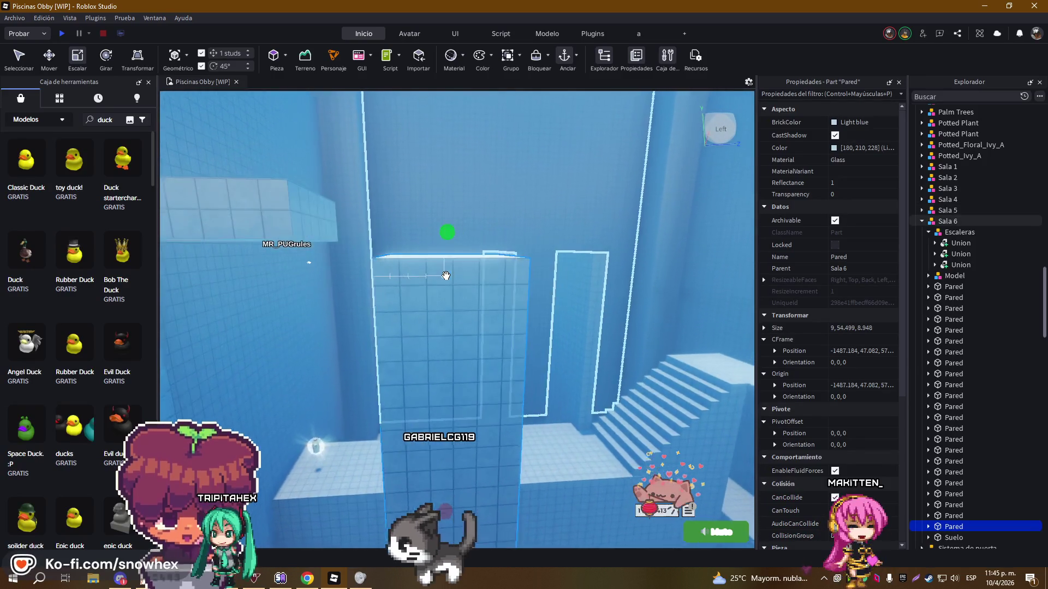
{"action": "scroll", "coordinate": [446, 276], "scroll_direction": "up", "scroll_amount": 3}
{"action": "key", "text": "ctrl+d"}
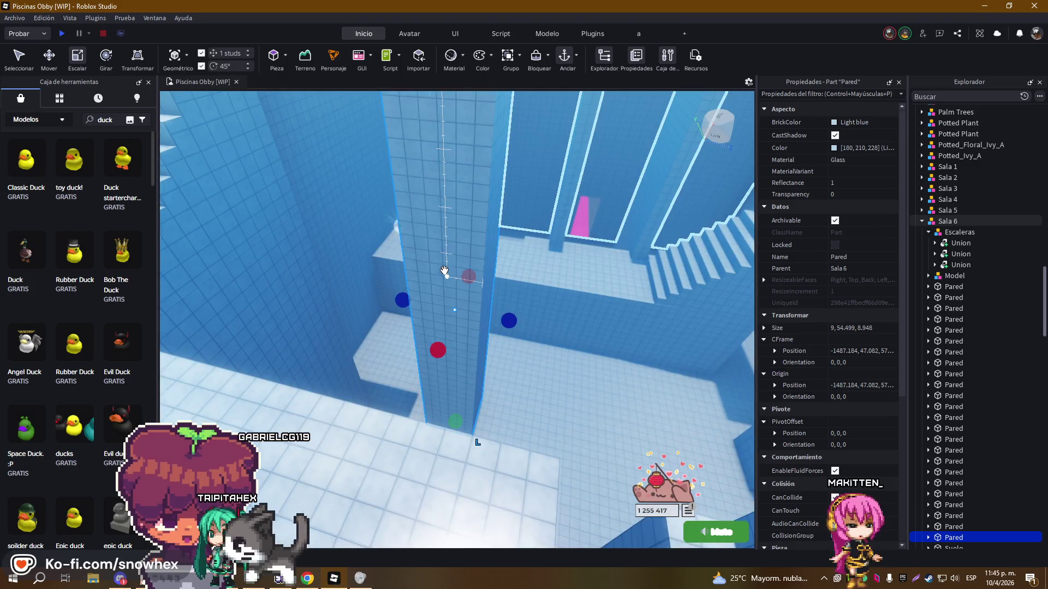
{"action": "left_click", "coordinate": [49, 61]}
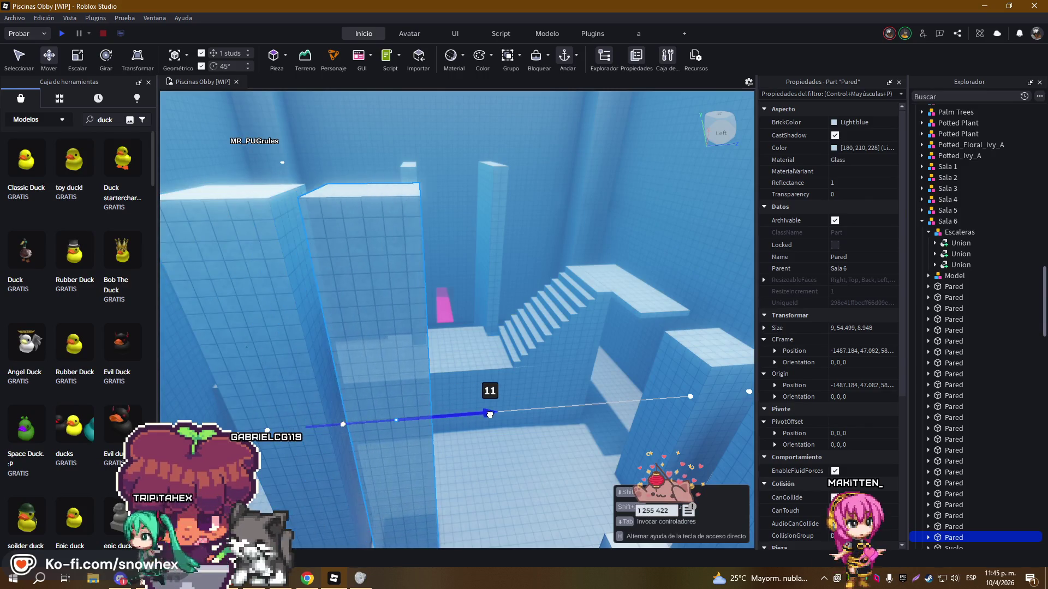
Slide the copied Pared column beside the original wall and adjust its depth position
{"action": "left_click_drag", "start_coordinate": [506, 411], "coordinate": [458, 349]}
{"action": "scroll", "coordinate": [459, 347], "scroll_direction": "up", "scroll_amount": 5}
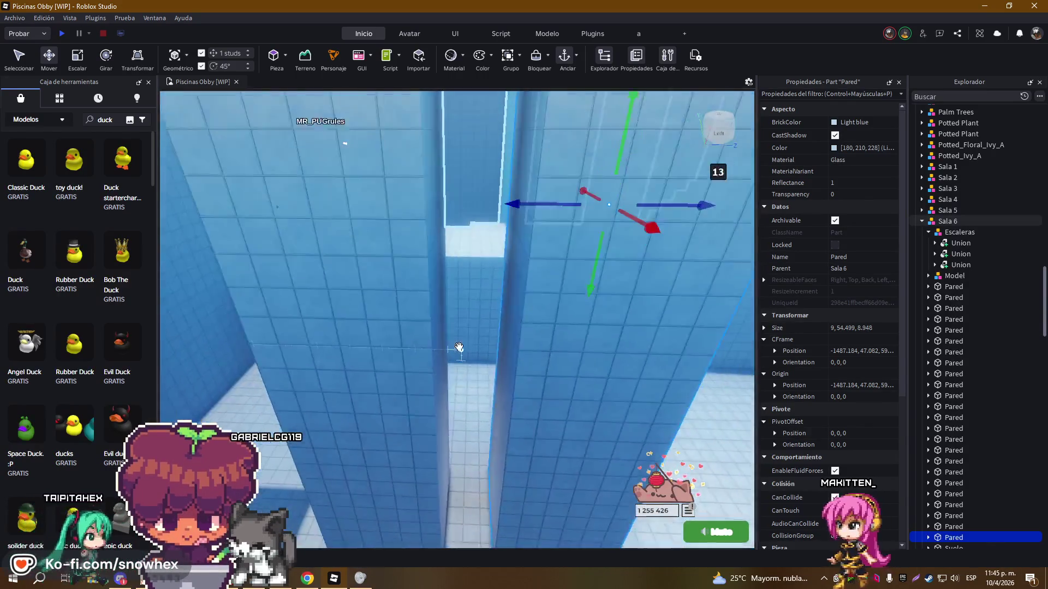
{"action": "scroll", "coordinate": [459, 347], "scroll_direction": "down", "scroll_amount": 5}
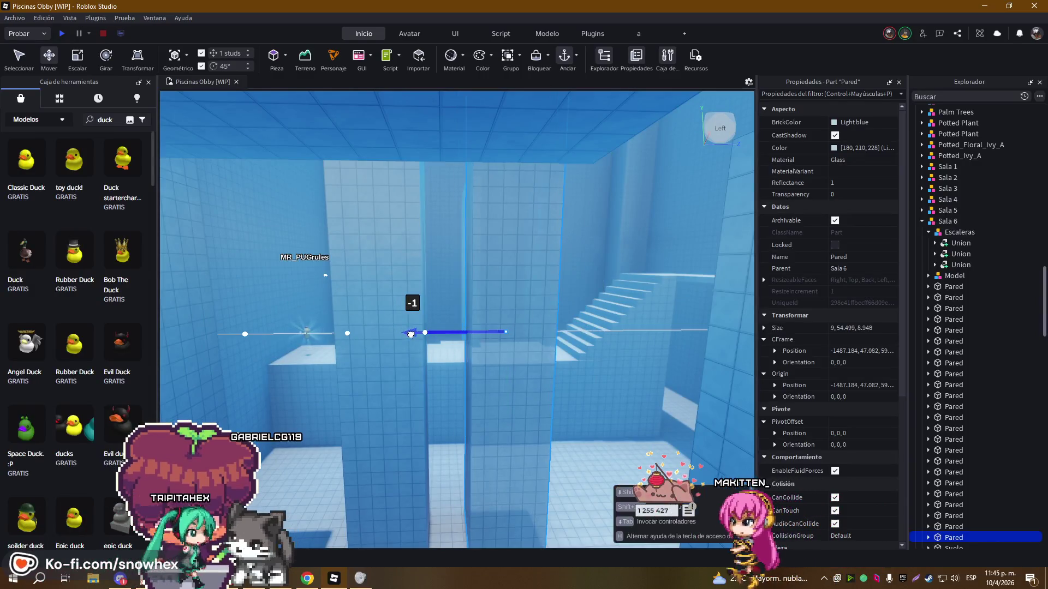
{"action": "key", "text": "q"}
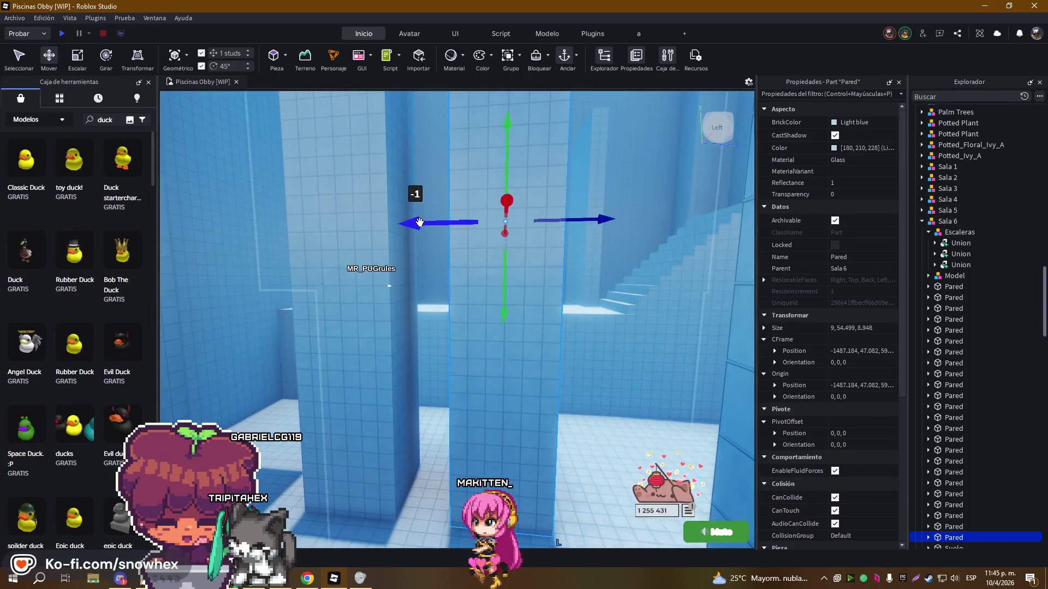
{"action": "left_click_drag", "start_coordinate": [420, 222], "coordinate": [429, 223]}
Bring the copy's height down to 51.499 studs while viewing it from above the stairs
{"action": "key", "text": "e"}
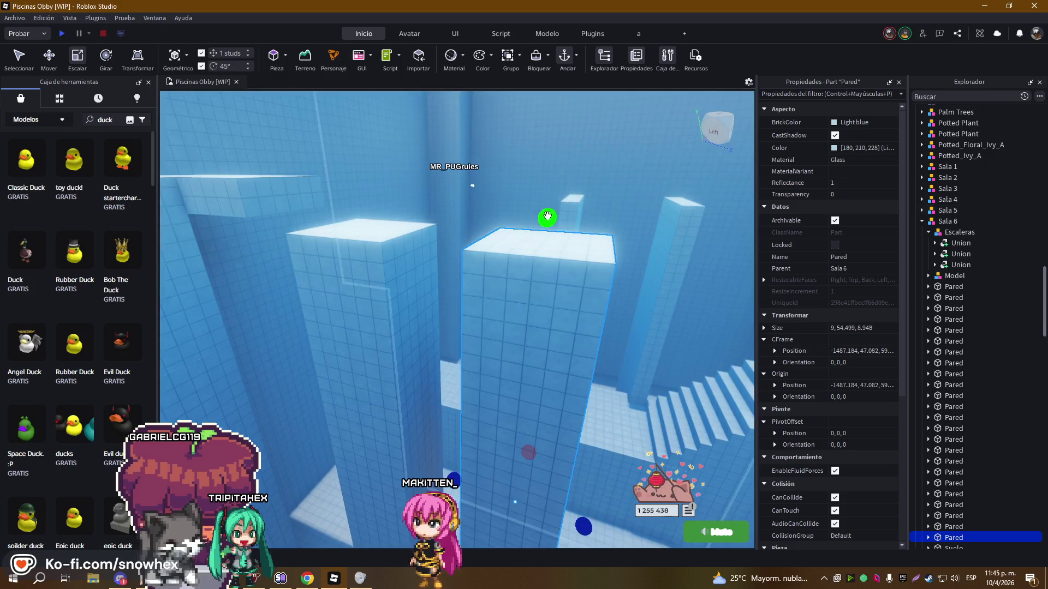
{"action": "key", "text": "d"}
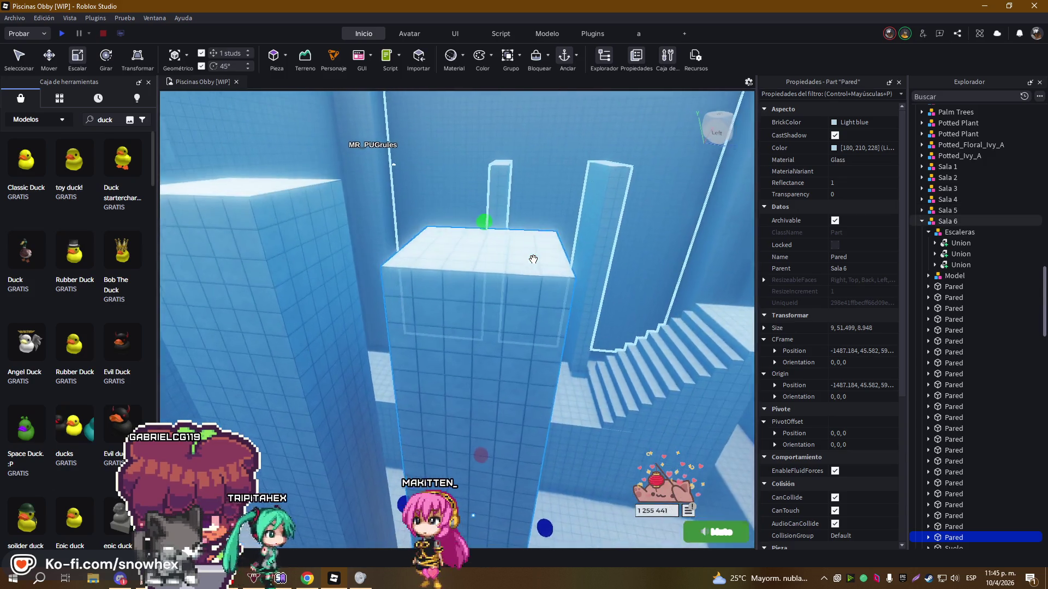
{"action": "key", "text": "q"}
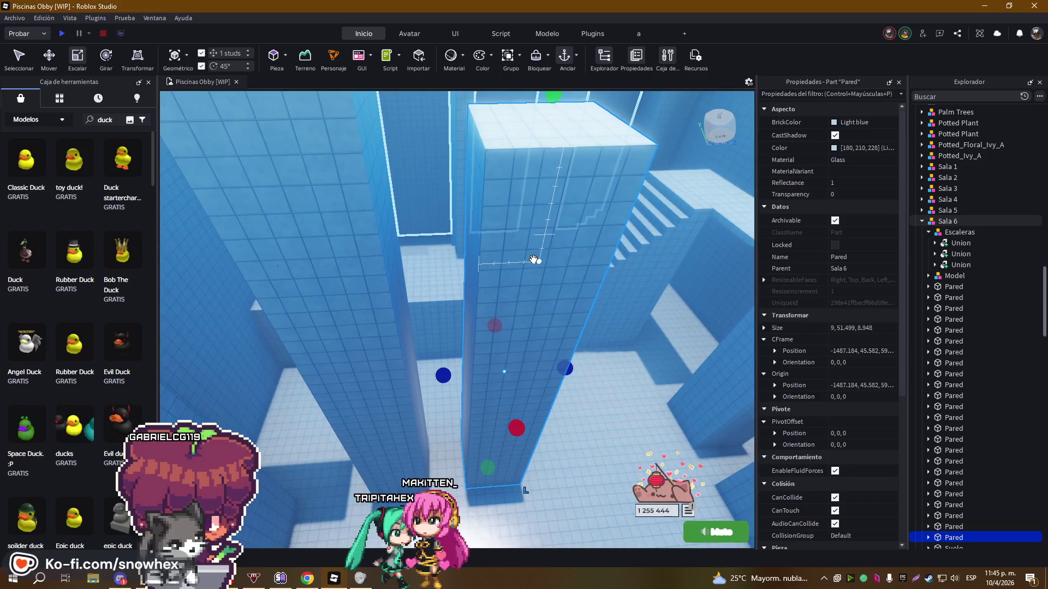
{"action": "right_click", "coordinate": [533, 259]}
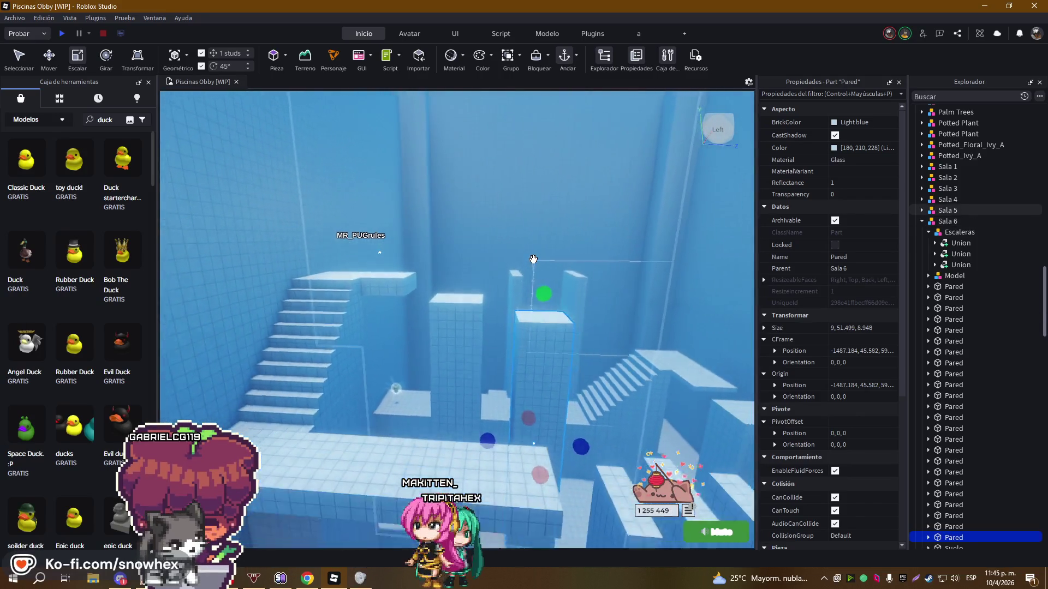
{"action": "scroll", "coordinate": [533, 258], "scroll_direction": "up", "scroll_amount": 5}
{"action": "scroll", "coordinate": [533, 259], "scroll_direction": "down", "scroll_amount": 5}
{"action": "scroll", "coordinate": [533, 259], "scroll_direction": "up", "scroll_amount": 6}
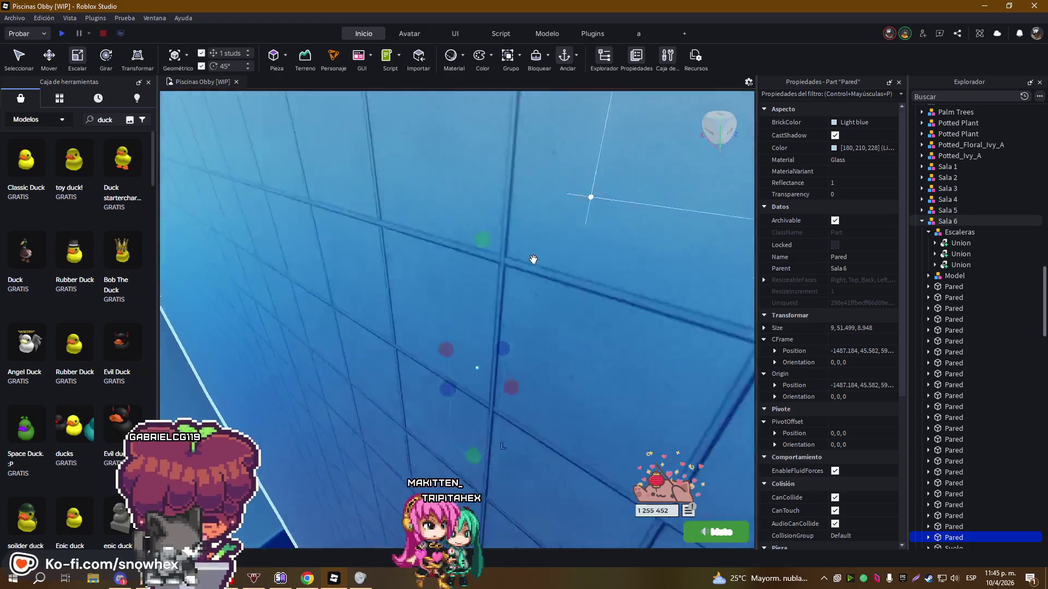
{"action": "scroll", "coordinate": [533, 258], "scroll_direction": "down", "scroll_amount": 5}
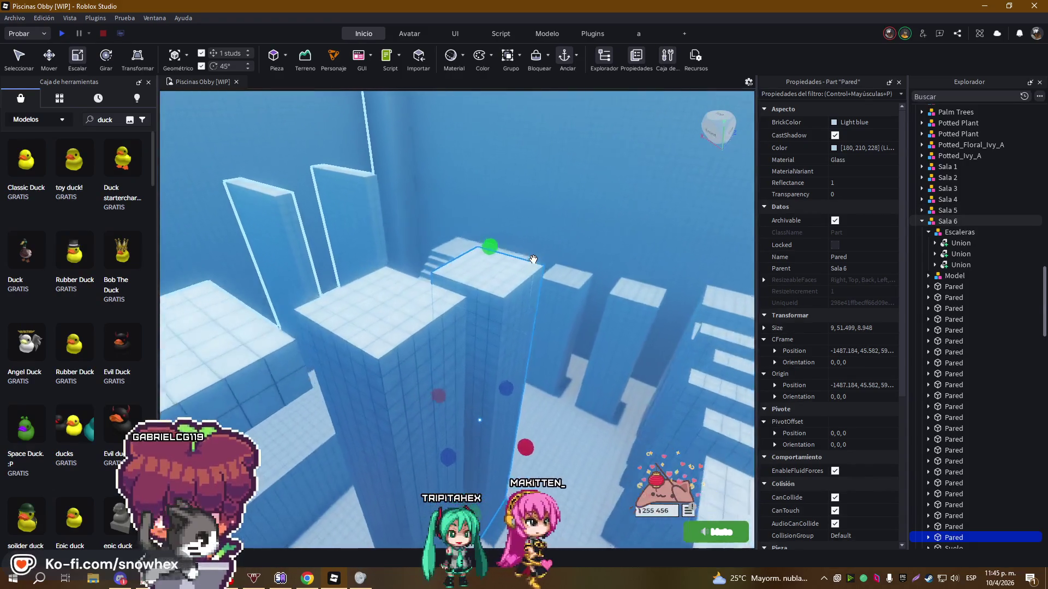
{"action": "right_click", "coordinate": [533, 258]}
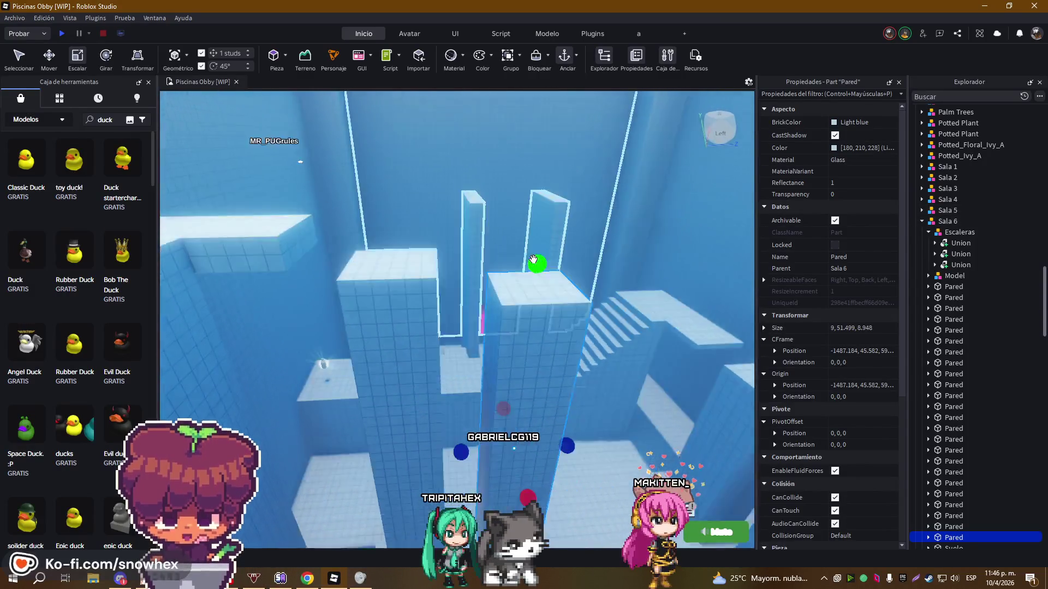
{"action": "right_click", "coordinate": [533, 258]}
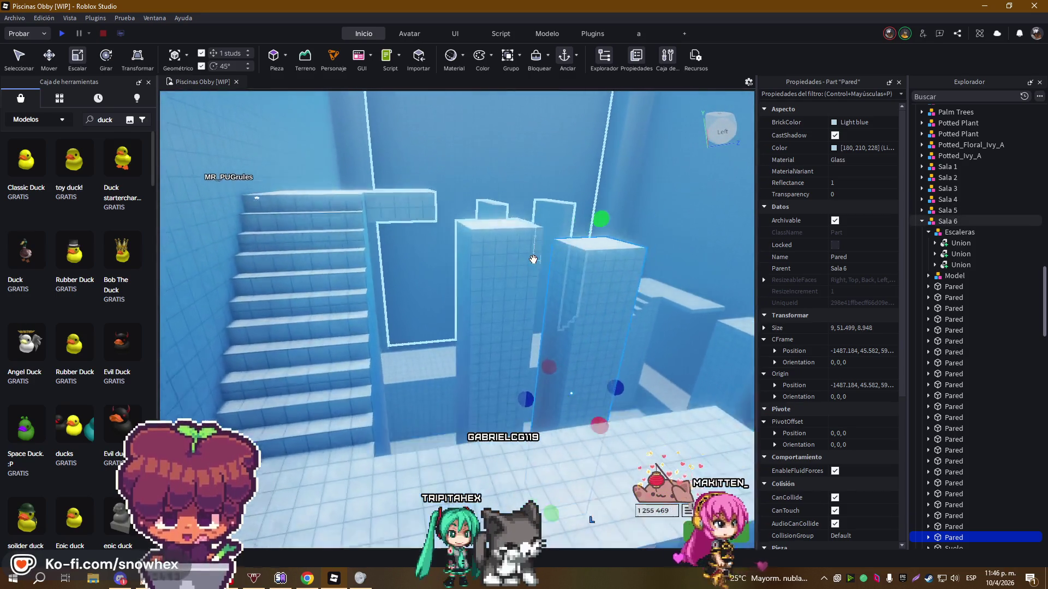
{"action": "right_click", "coordinate": [533, 258]}
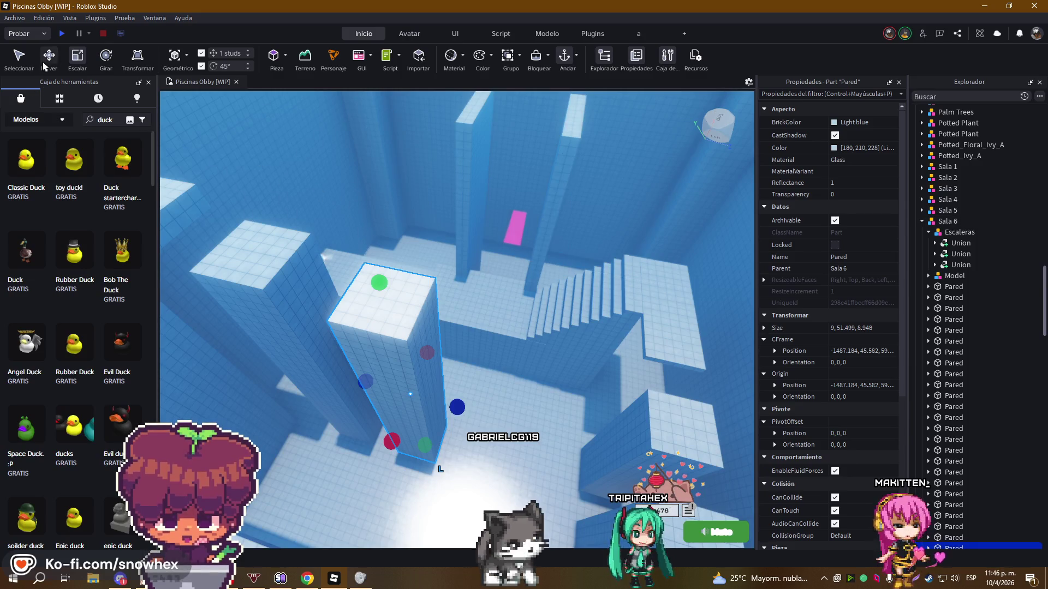
Shorten the first glass column to 47.5 studs tall
{"action": "key", "text": "w"}
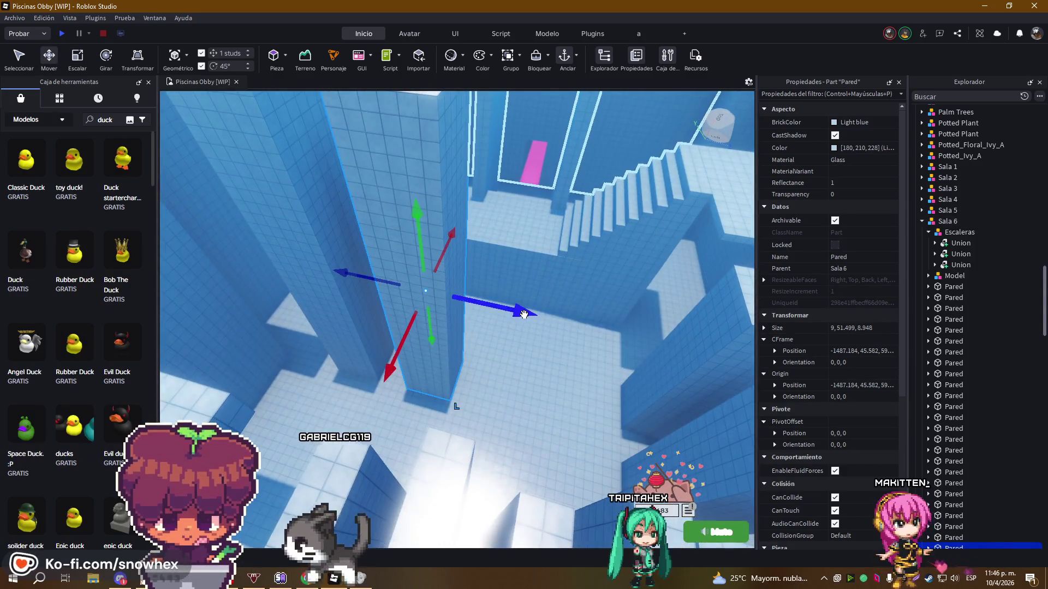
{"action": "right_click", "coordinate": [642, 318]}
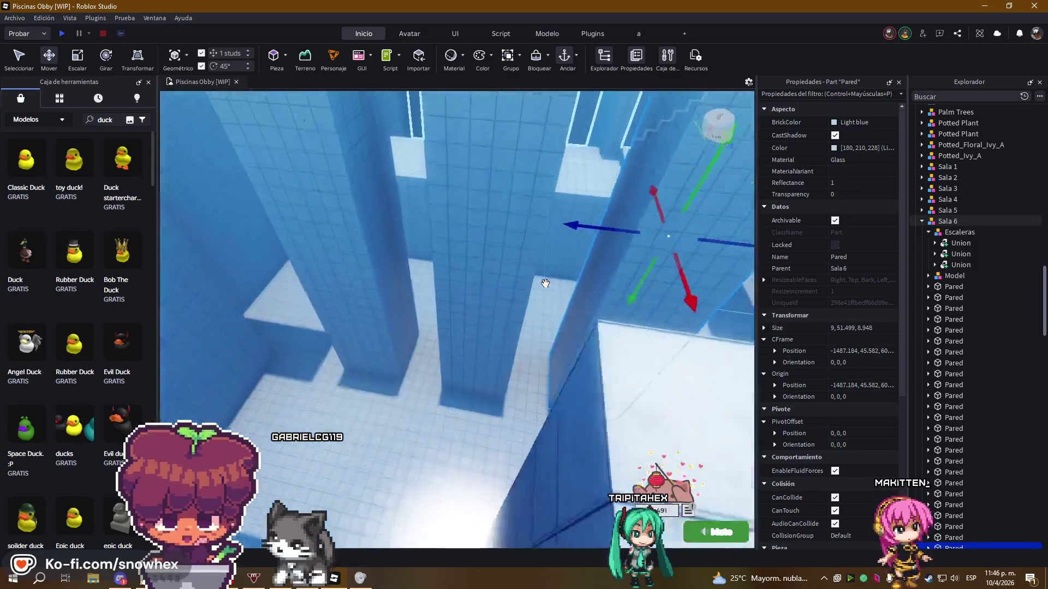
{"action": "scroll", "coordinate": [545, 283], "scroll_direction": "up", "scroll_amount": 6}
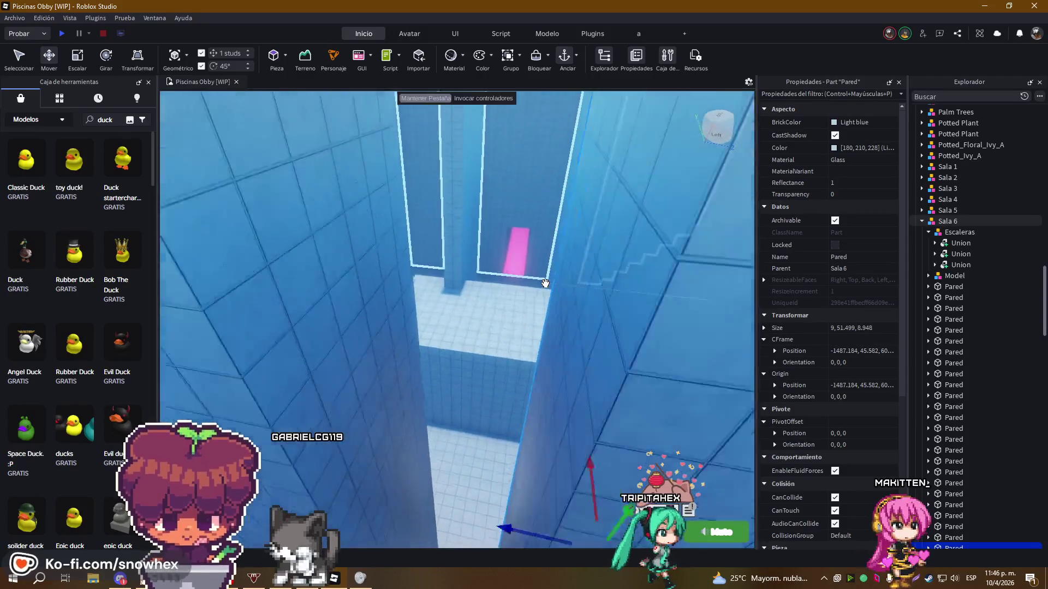
{"action": "right_click", "coordinate": [545, 283]}
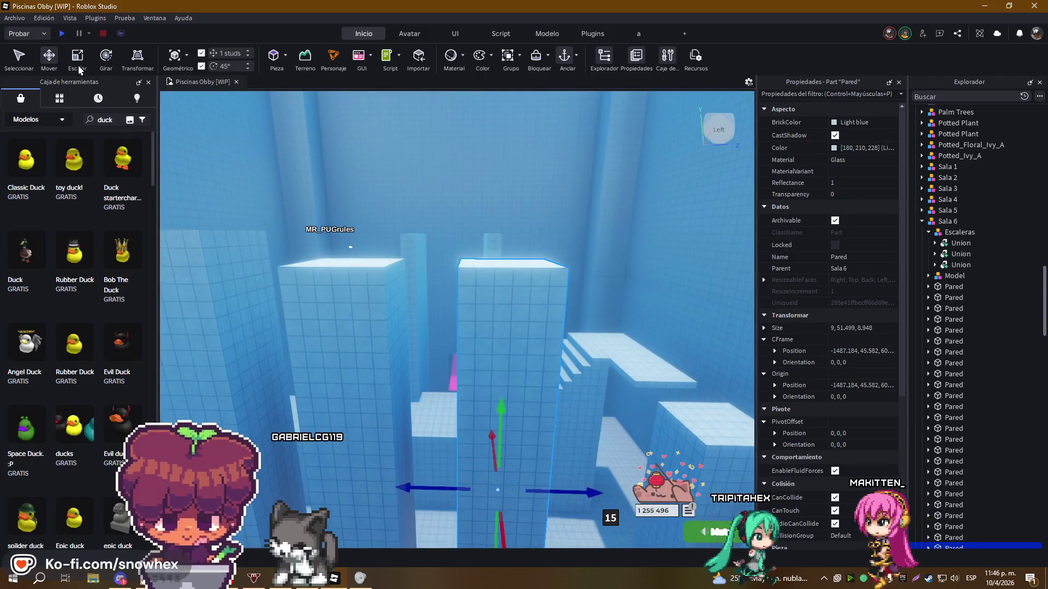
{"action": "left_click_drag", "start_coordinate": [507, 239], "coordinate": [506, 280]}
{"action": "scroll", "coordinate": [347, 303], "scroll_direction": "up", "scroll_amount": 4}
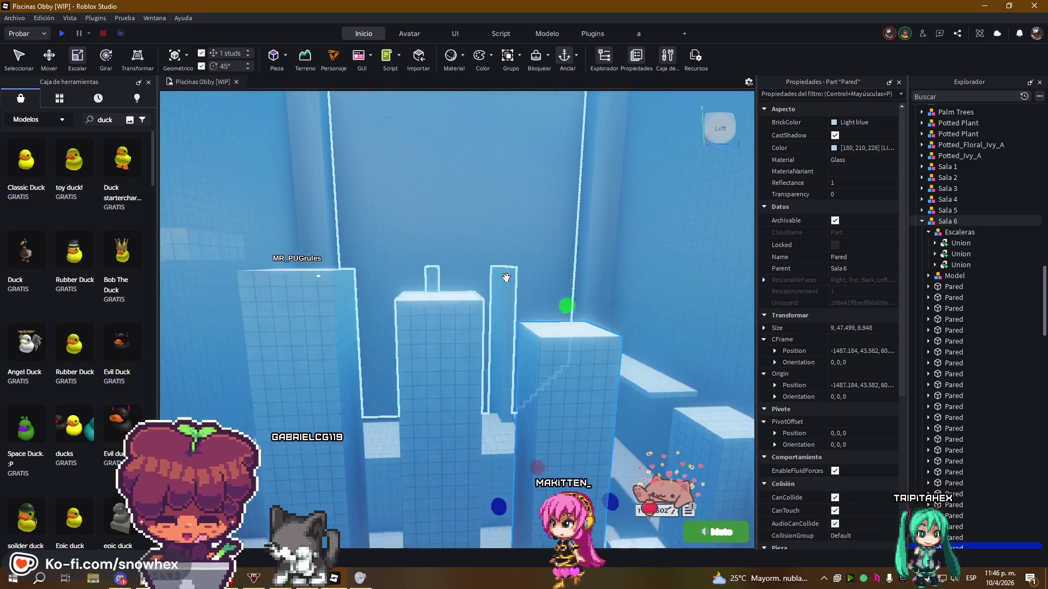
Select the right-hand glass column and resize its height
{"action": "left_click", "coordinate": [347, 303]}
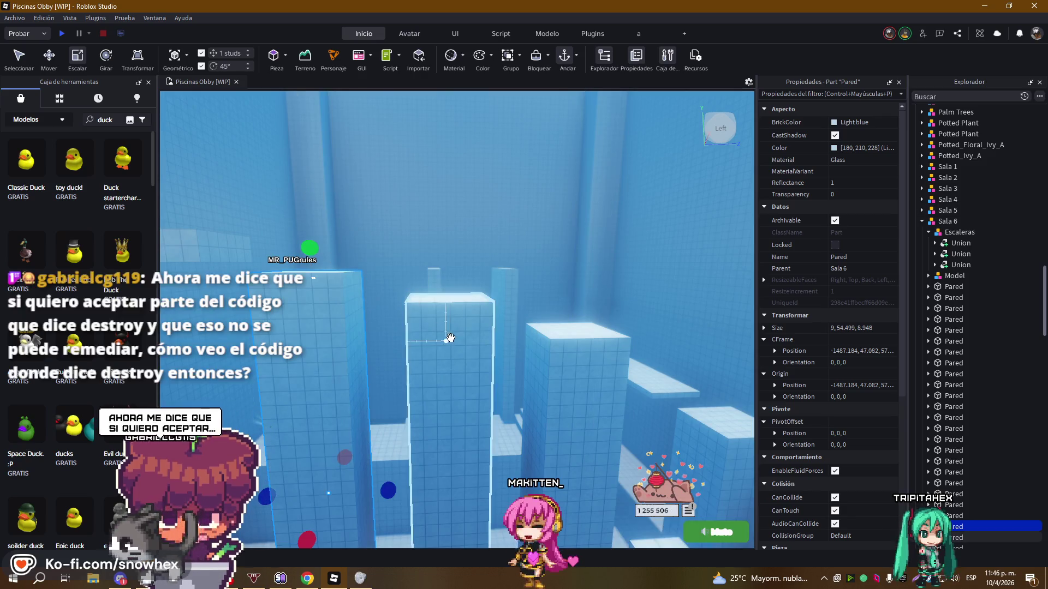
{"action": "left_click", "coordinate": [449, 299]}
{"action": "left_click", "coordinate": [448, 282]}
{"action": "left_click", "coordinate": [571, 347]}
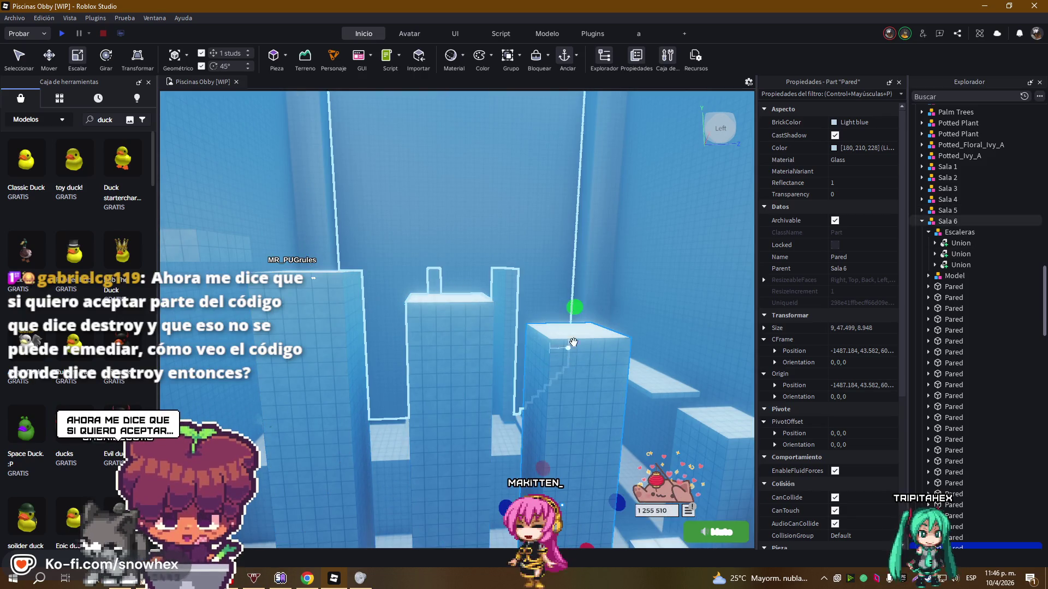
{"action": "left_click_drag", "start_coordinate": [577, 309], "coordinate": [577, 310]}
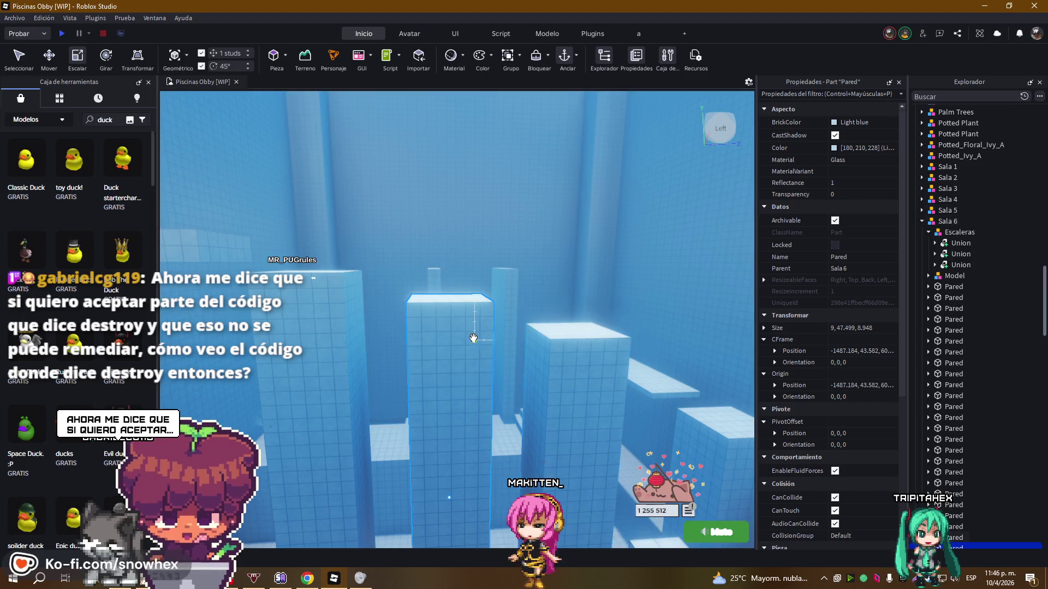
{"action": "left_click_drag", "start_coordinate": [448, 281], "coordinate": [446, 277]}
{"action": "left_click", "coordinate": [573, 333]}
{"action": "left_click_drag", "start_coordinate": [572, 310], "coordinate": [570, 312]}
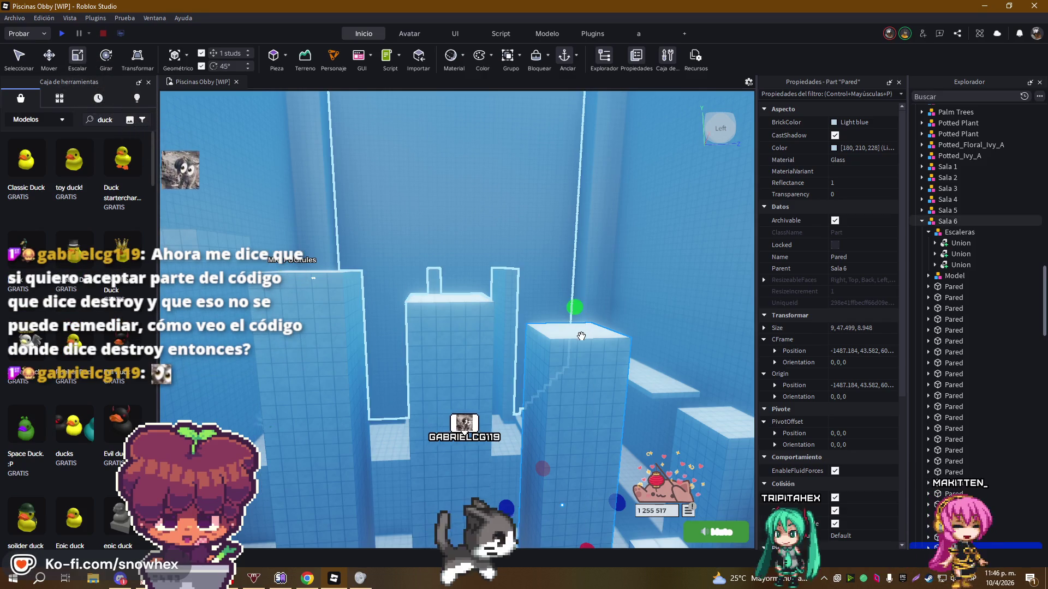
Adjust the selected column's height again, then circle the room and focus on it
{"action": "key", "text": "w"}
{"action": "key", "text": "a"}
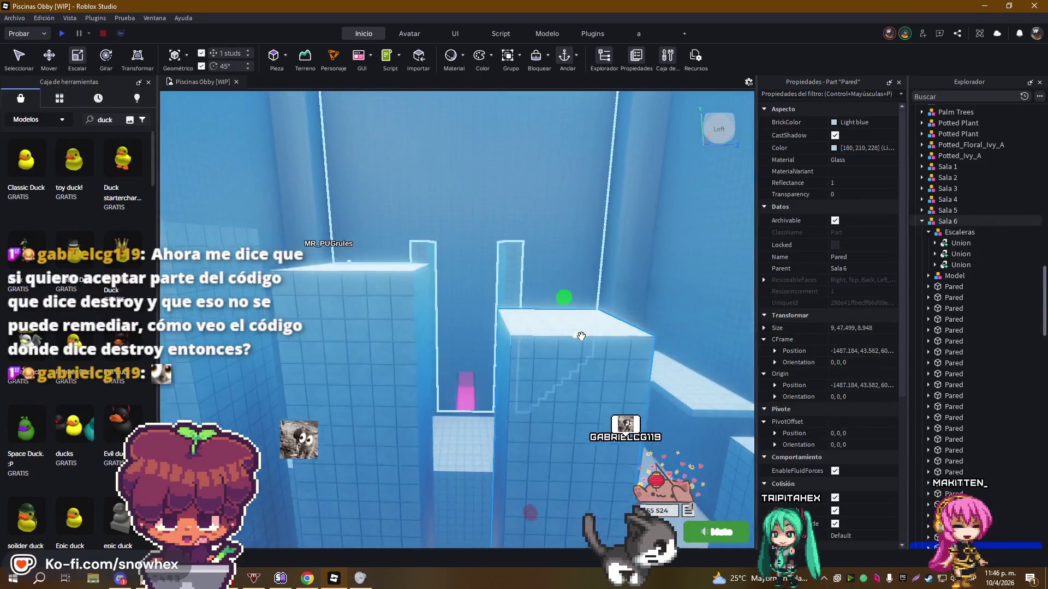
{"action": "mouse_move", "coordinate": [559, 292]}
{"action": "left_mouse_down"}
{"action": "mouse_move", "coordinate": [401, 250]}
{"action": "mouse_move", "coordinate": [393, 233]}
{"action": "mouse_move", "coordinate": [578, 351]}
{"action": "mouse_move", "coordinate": [550, 267]}
{"action": "left_mouse_up"}
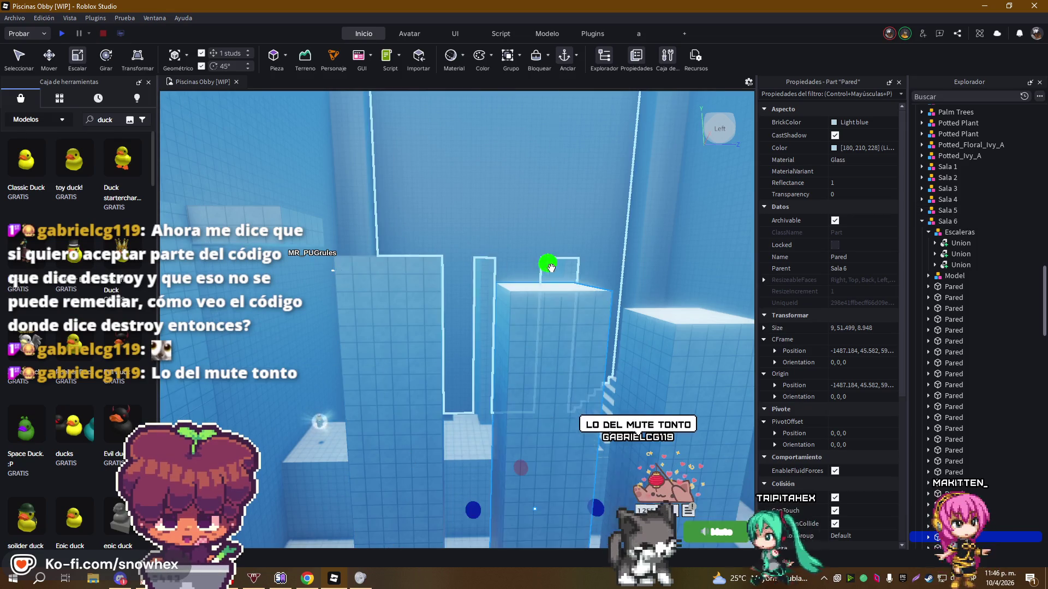
{"action": "key", "text": "d"}
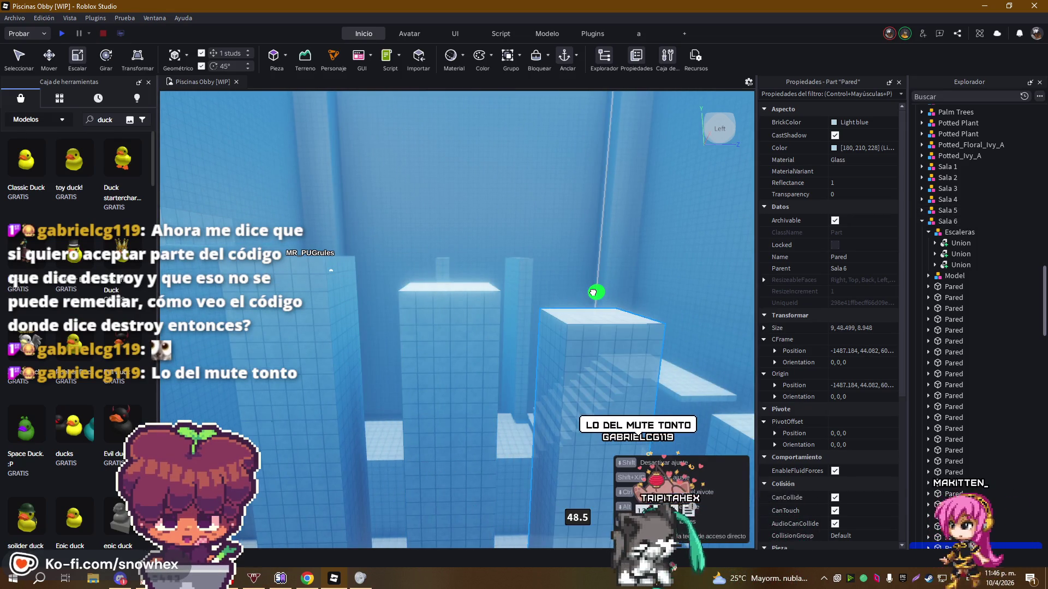
{"action": "key", "text": "s"}
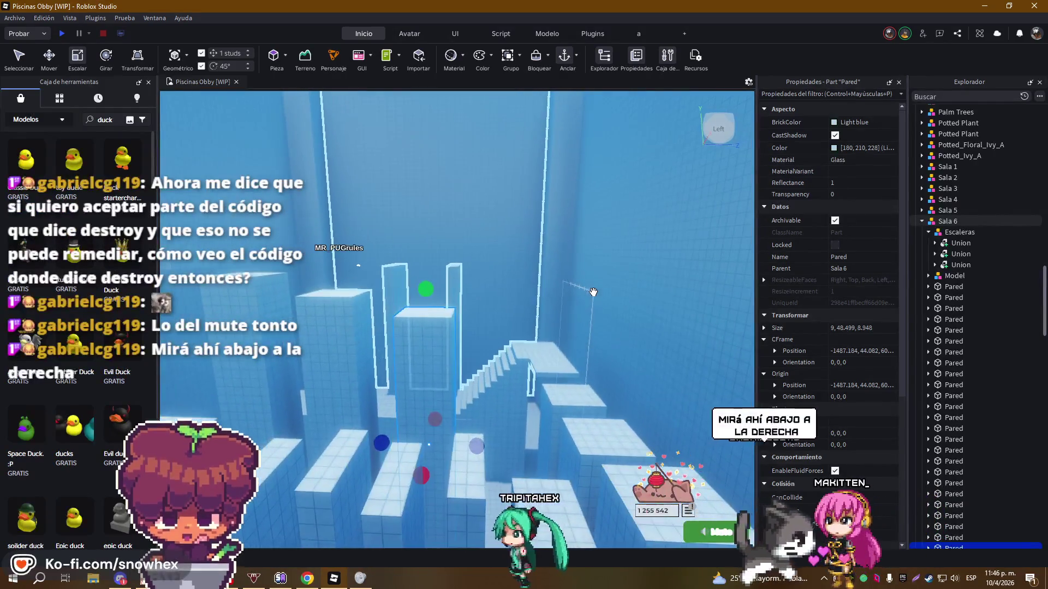
{"action": "key", "text": "d"}
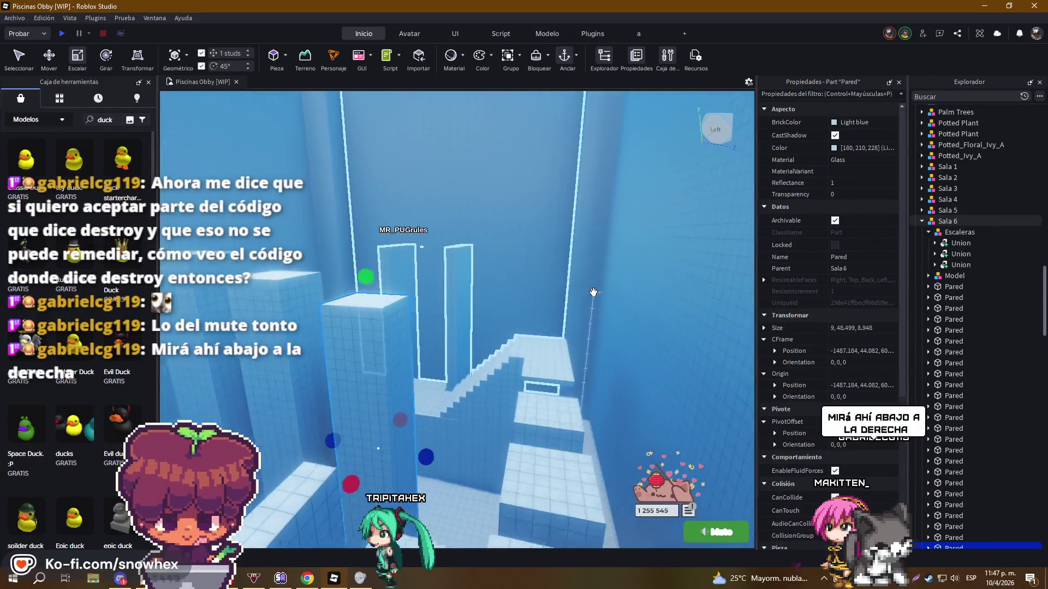
{"action": "key", "text": "d"}
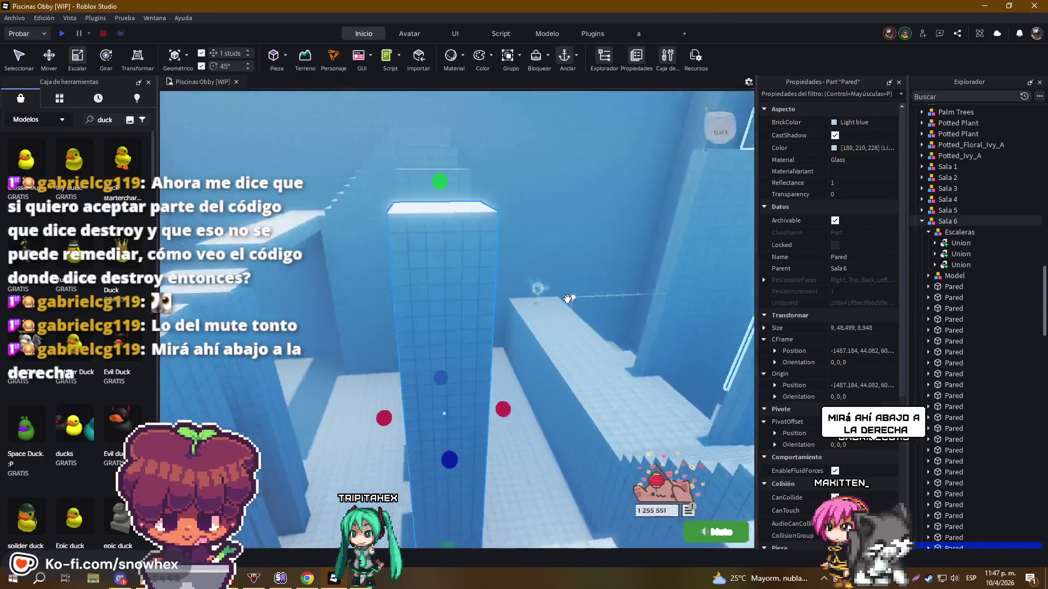
{"action": "key", "text": "a"}
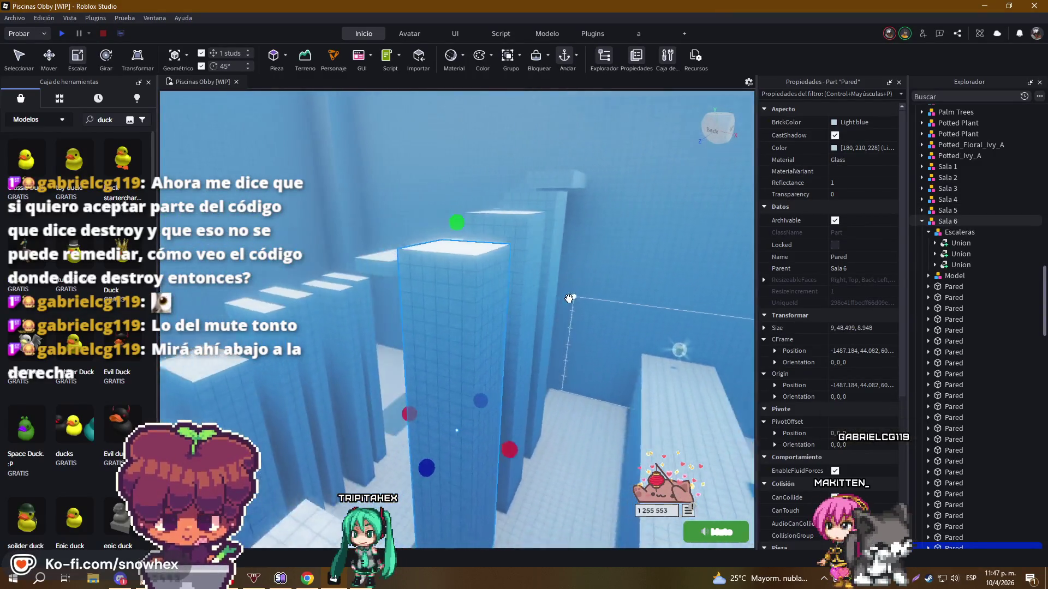
{"action": "key", "text": "a"}
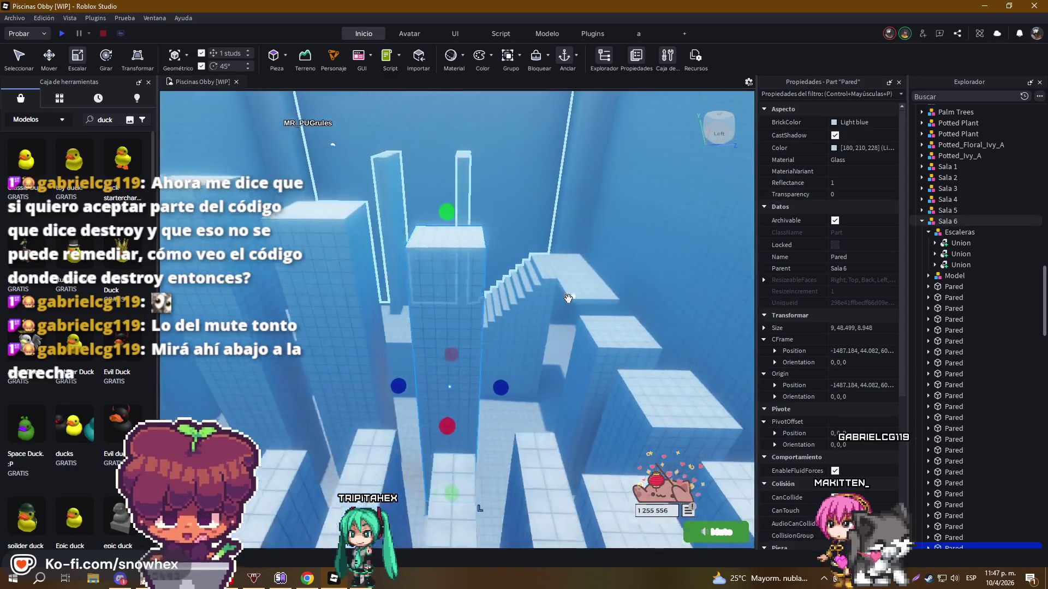
{"action": "key", "text": "e"}
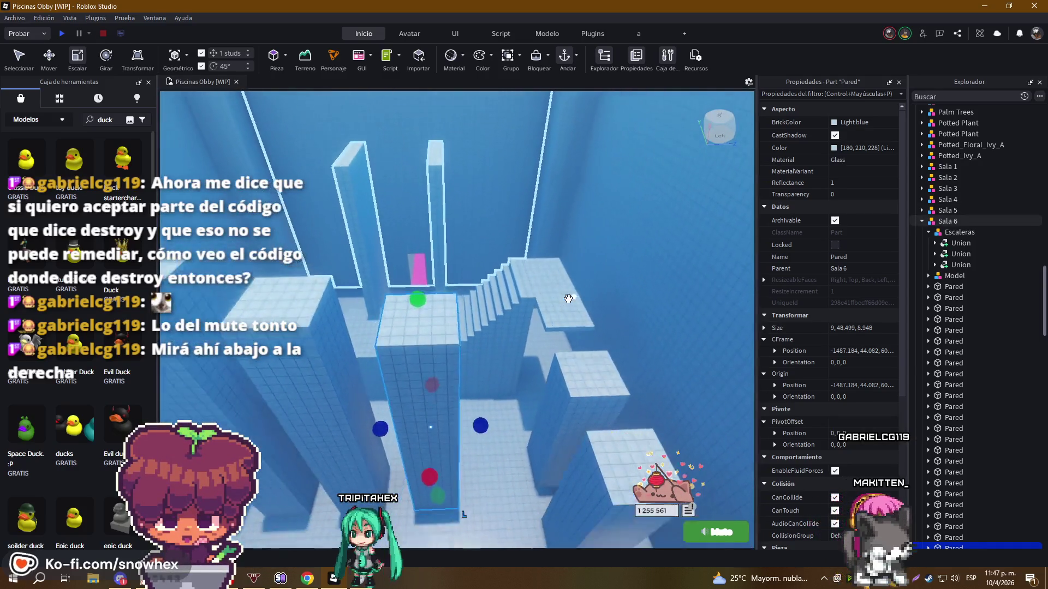
{"action": "key", "text": "d"}
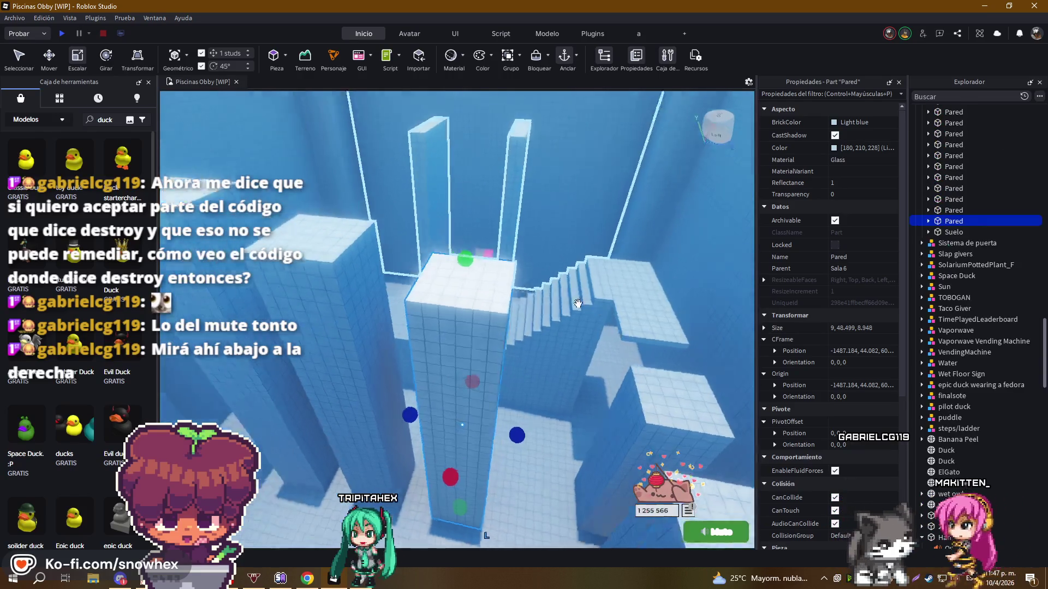
{"action": "key", "text": "a"}
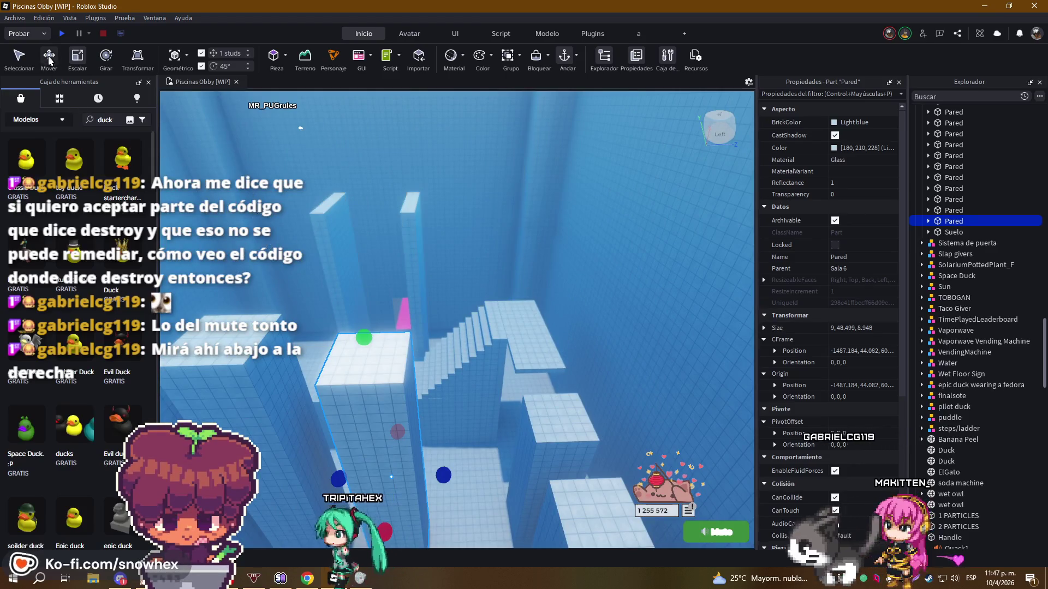
{"action": "key", "text": "a"}
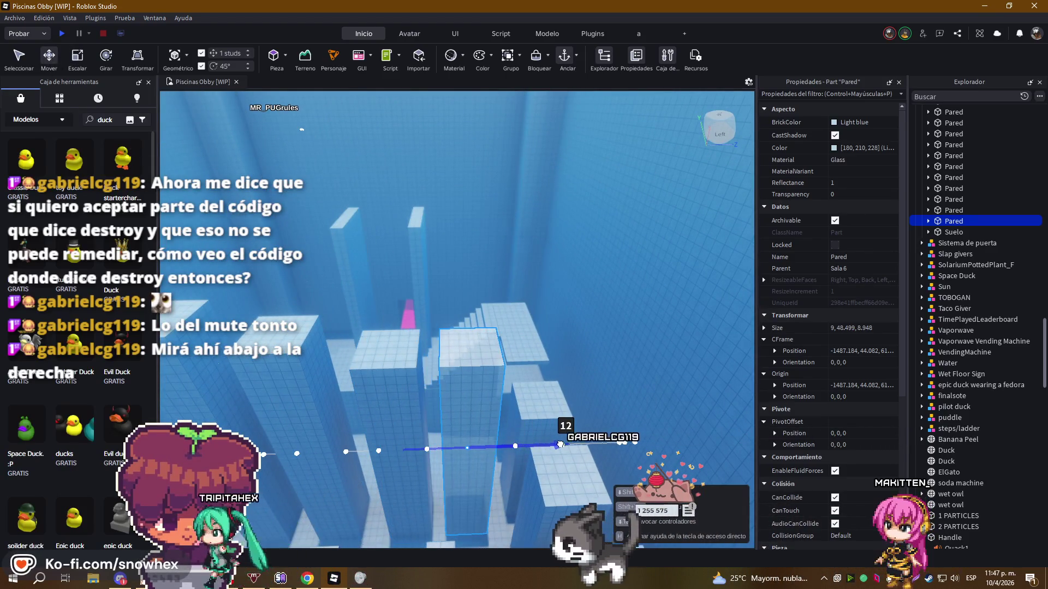
{"action": "key", "text": "f"}
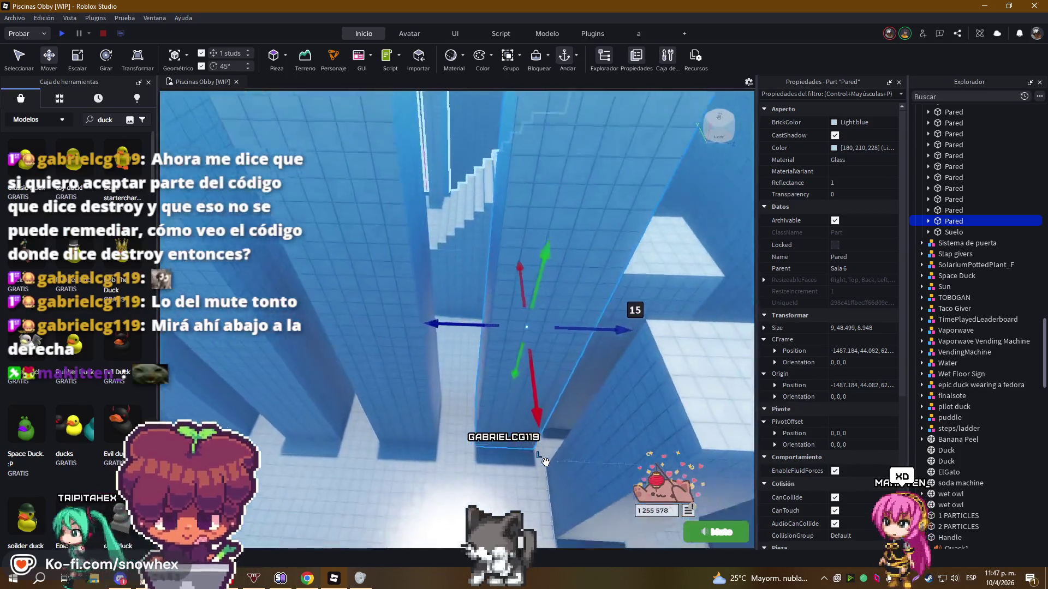
{"action": "scroll", "coordinate": [546, 461], "scroll_direction": "down", "scroll_amount": 5}
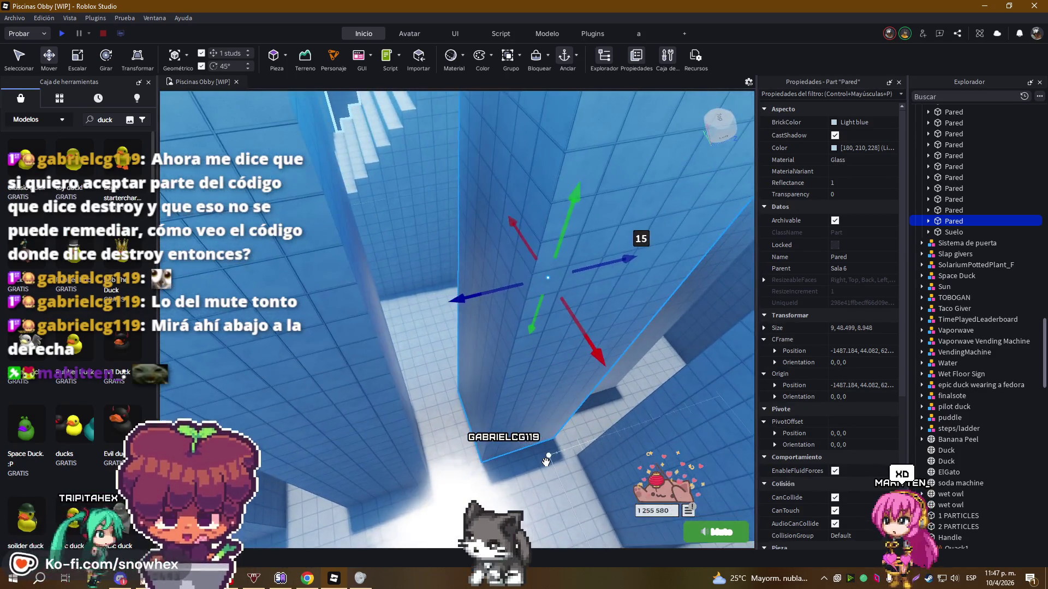
Scale the selected column and its neighbours down to about 45.499 studs tall
{"action": "key", "text": "ctrl+3"}
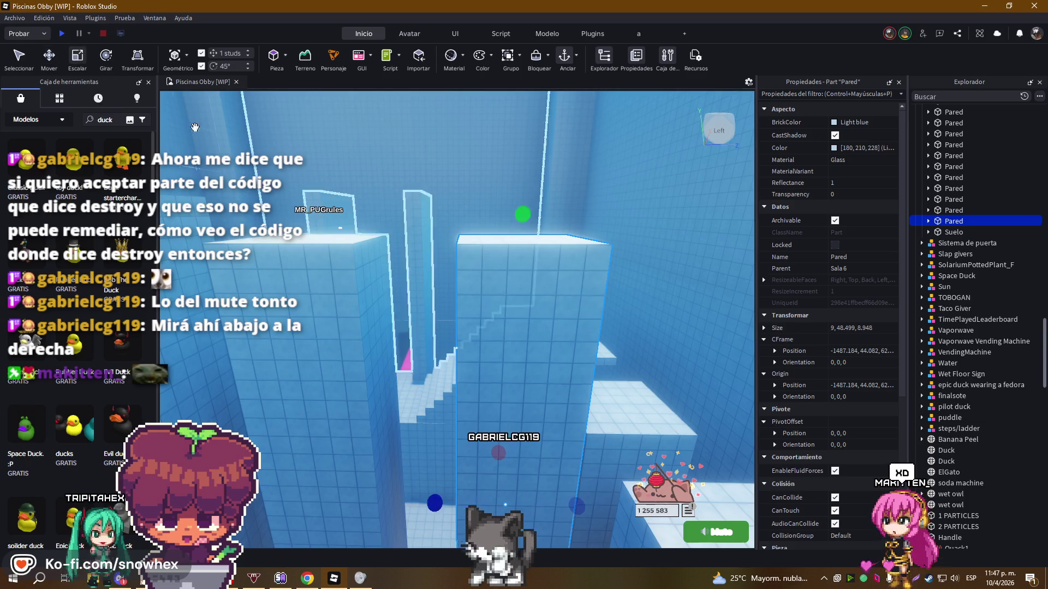
{"action": "left_click_drag", "start_coordinate": [524, 213], "coordinate": [522, 251]}
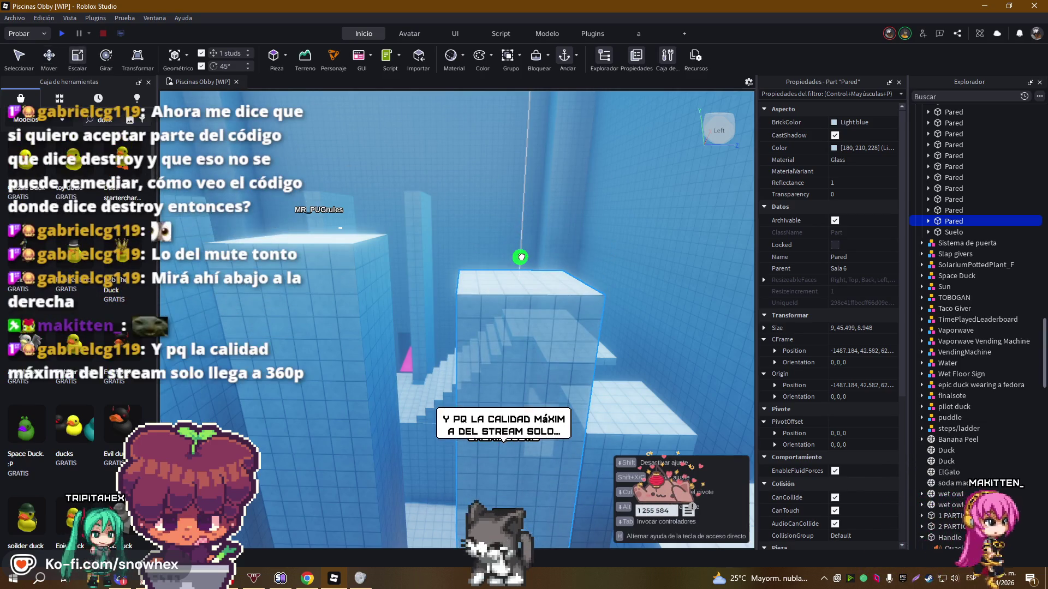
{"action": "left_click", "coordinate": [335, 282]}
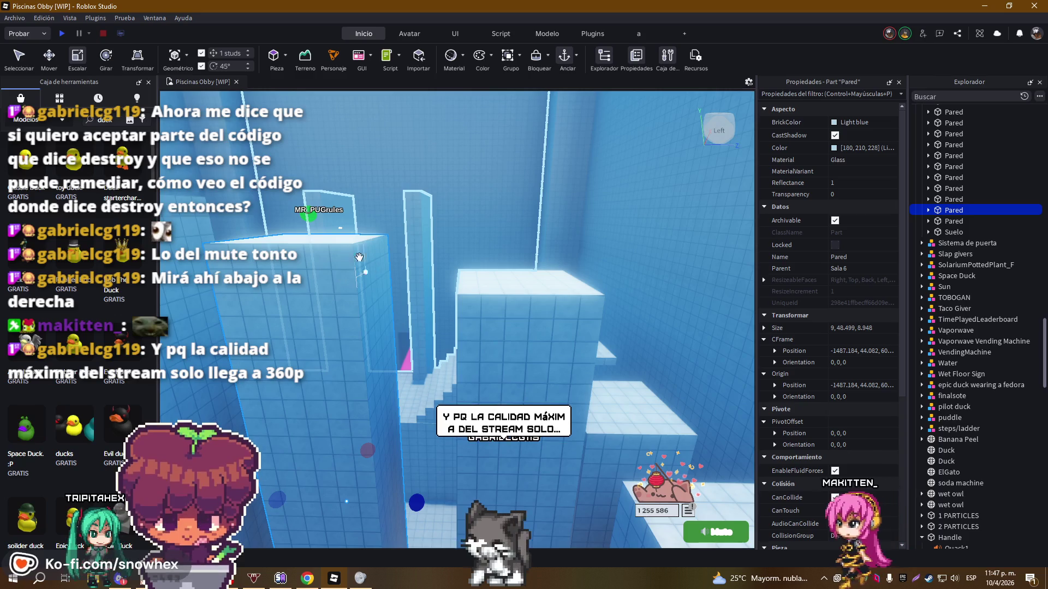
{"action": "left_click_drag", "start_coordinate": [309, 217], "coordinate": [309, 217]}
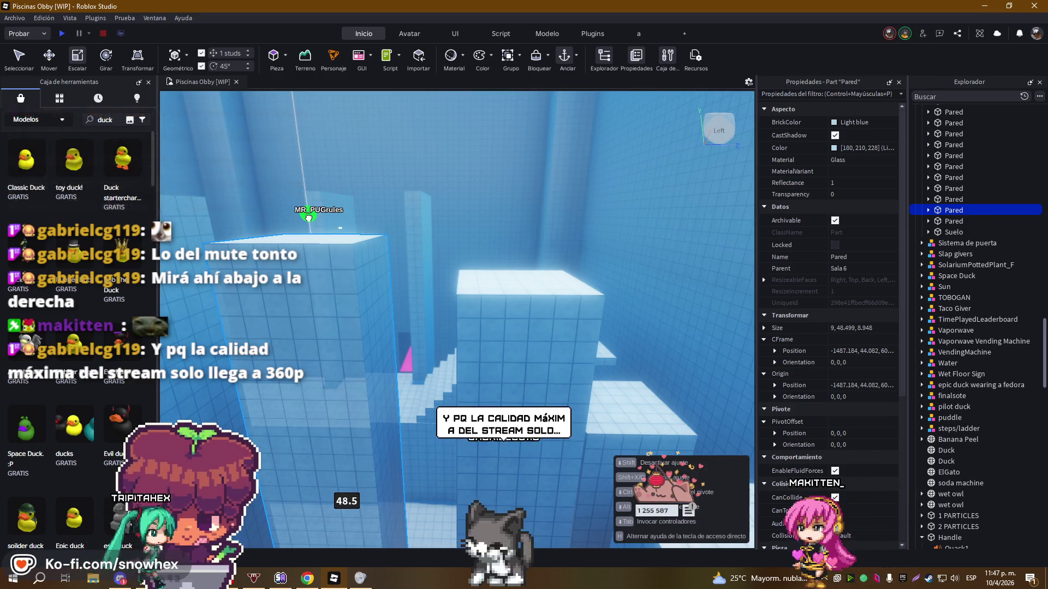
{"action": "left_click", "coordinate": [547, 351]}
{"action": "left_click_drag", "start_coordinate": [513, 262], "coordinate": [513, 262]}
{"action": "key", "text": "d"}
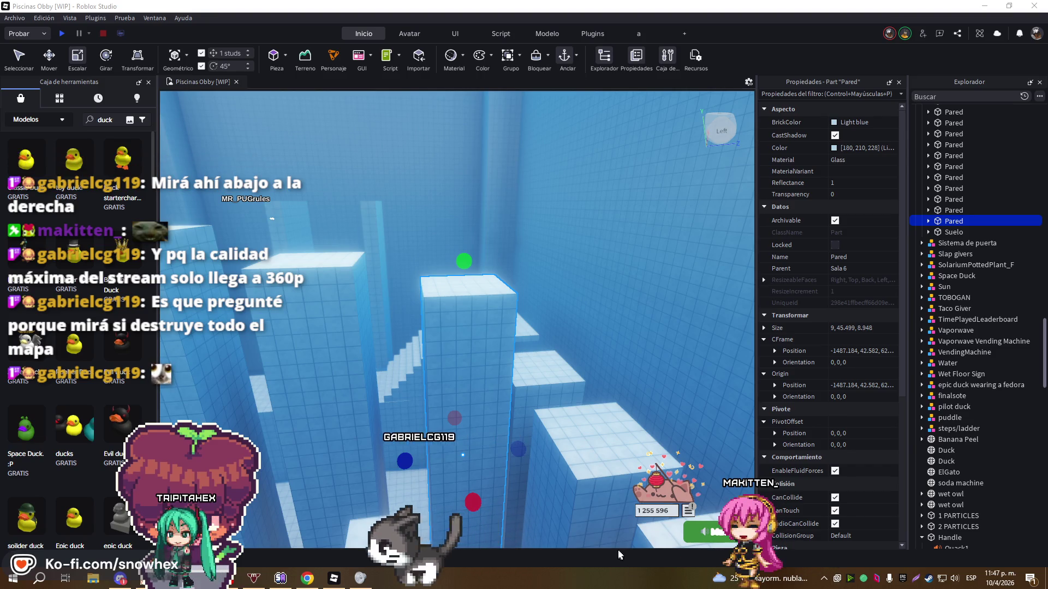
Zoom out and select another Pared wall part
{"action": "scroll", "coordinate": [576, 315], "scroll_direction": "down", "scroll_amount": 3}
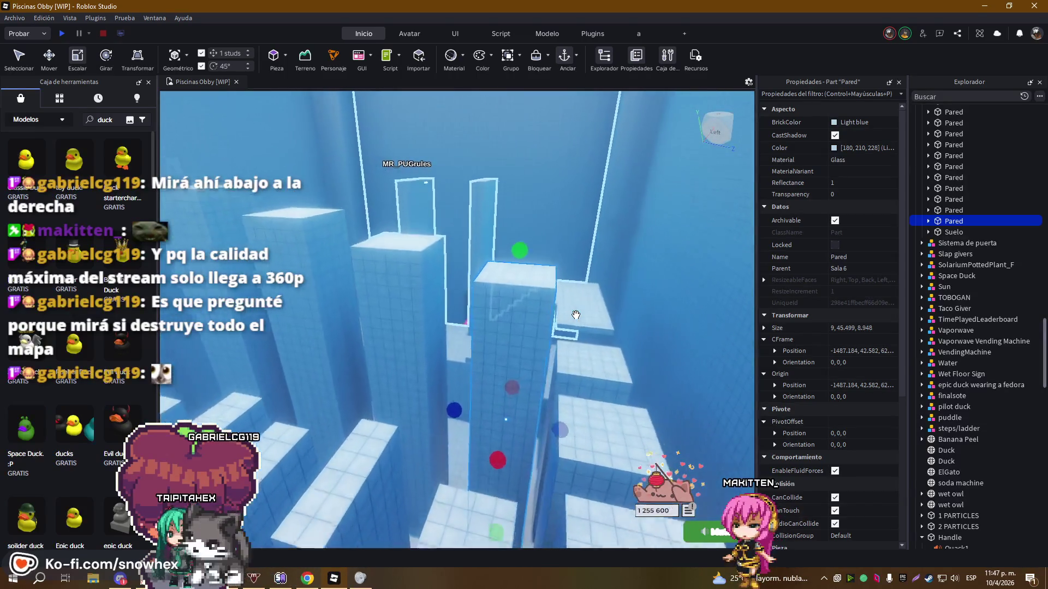
{"action": "scroll", "coordinate": [576, 314], "scroll_direction": "down", "scroll_amount": 5}
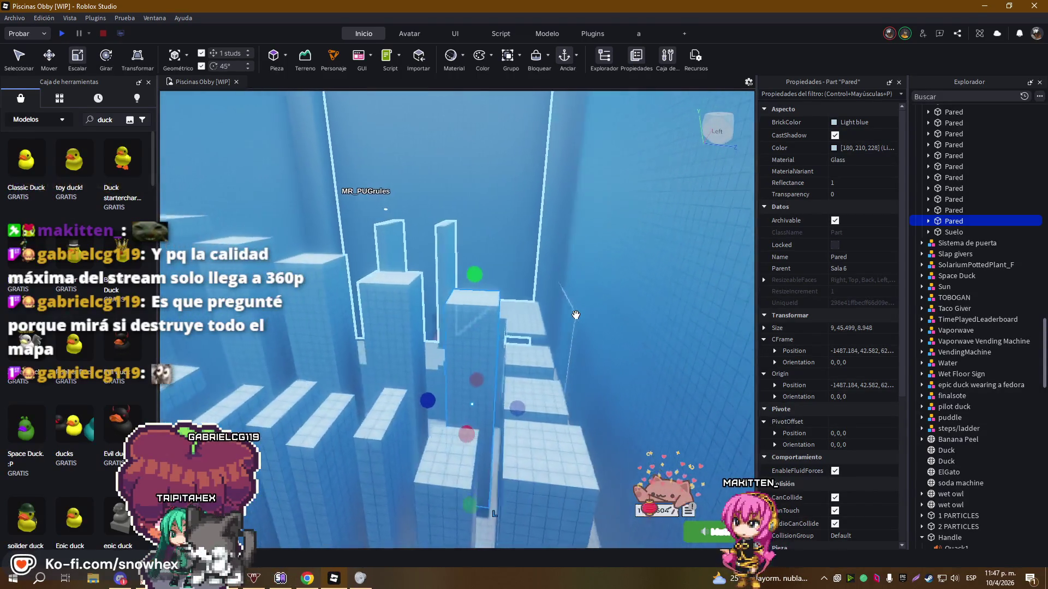
{"action": "scroll", "coordinate": [576, 315], "scroll_direction": "down", "scroll_amount": 4}
{"action": "left_click", "coordinate": [435, 255]}
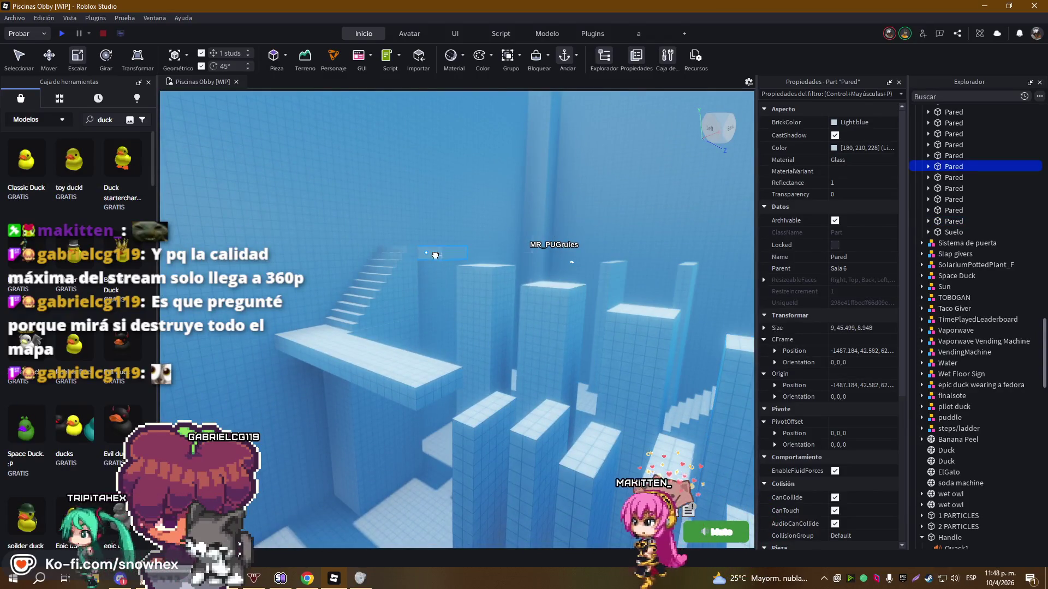
Move the flat glass Pared slab to Y 67.832 and shorten its depth to 14.948
{"action": "left_click", "coordinate": [327, 227]}
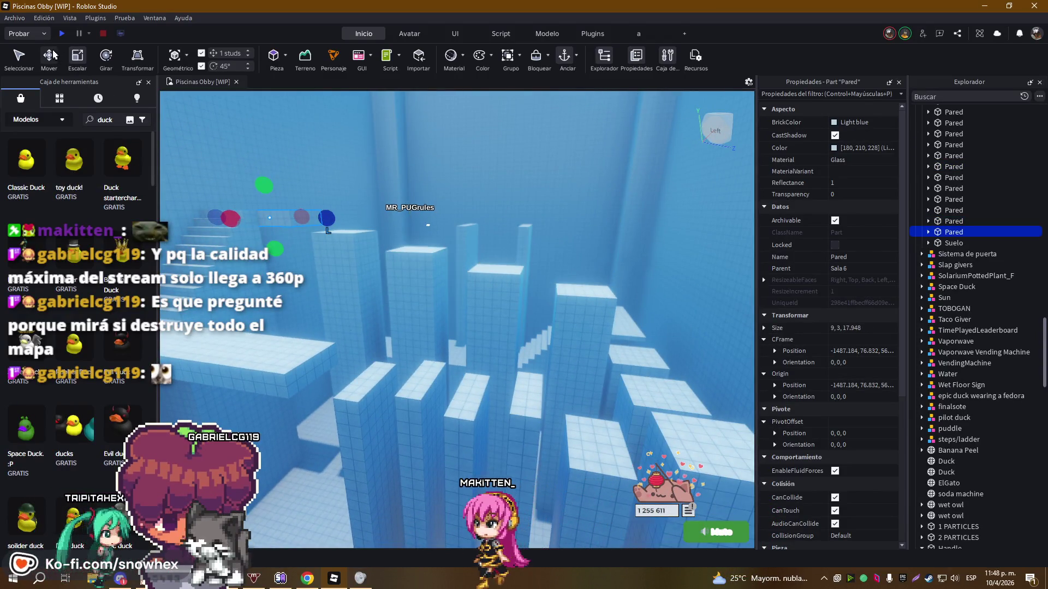
{"action": "mouse_move", "coordinate": [350, 221]}
{"action": "left_mouse_down"}
{"action": "mouse_move", "coordinate": [564, 264]}
{"action": "mouse_move", "coordinate": [605, 228]}
{"action": "left_mouse_up"}
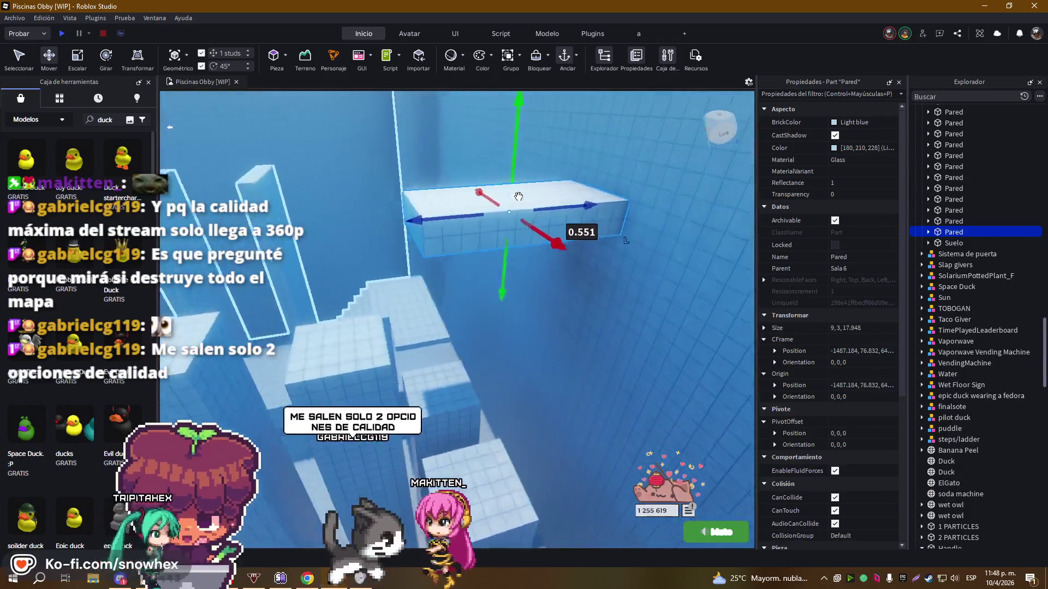
{"action": "left_click_drag", "start_coordinate": [598, 175], "coordinate": [574, 163]}
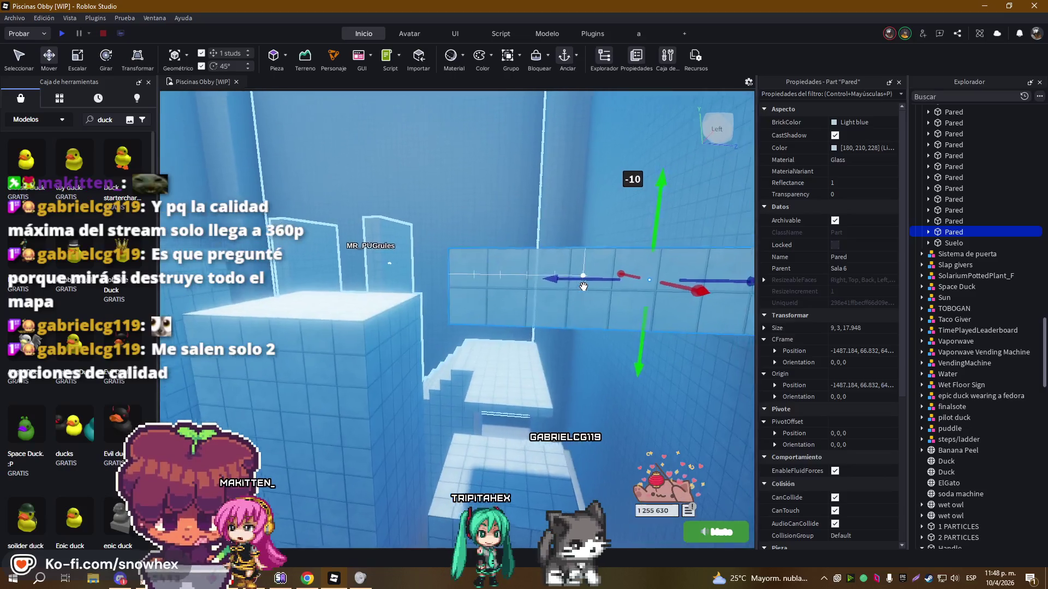
{"action": "left_click_drag", "start_coordinate": [590, 206], "coordinate": [605, 218]}
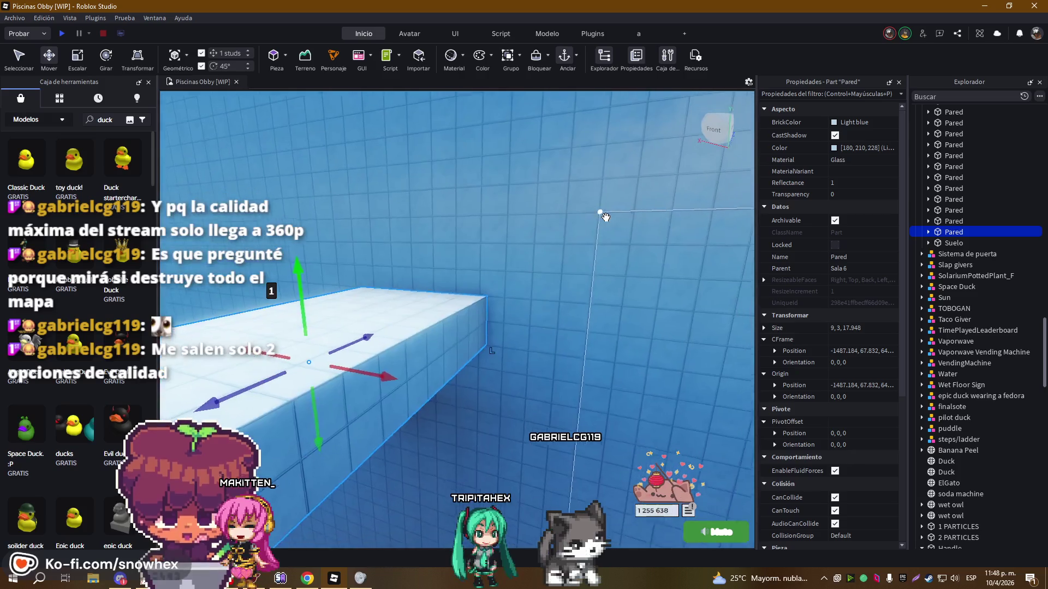
{"action": "key", "text": "f"}
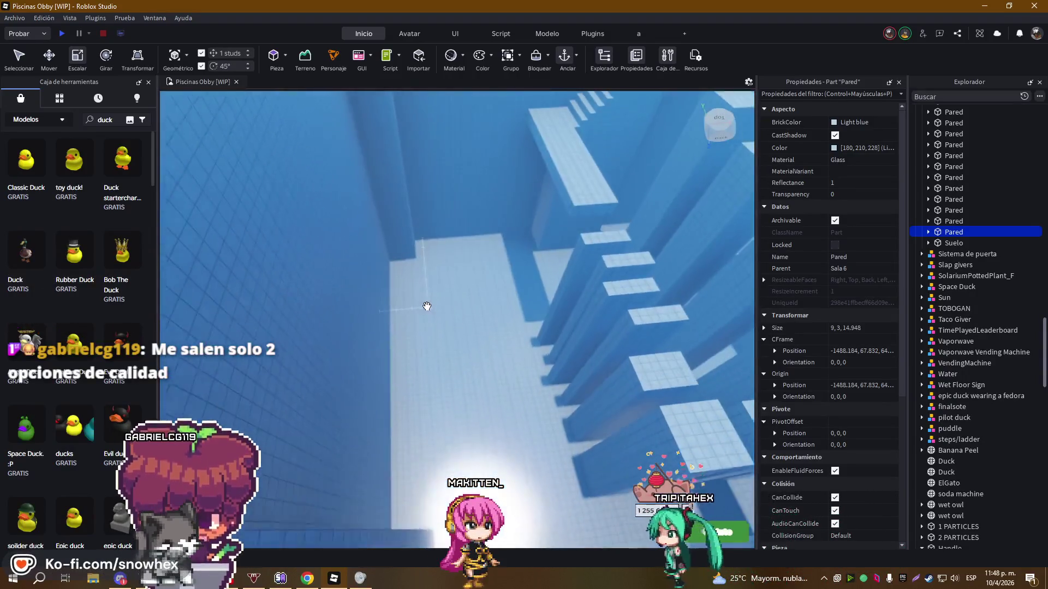
Duplicate the Suelo floor, raise the copy to Y 133.807, and rename it Techo
{"action": "left_click", "coordinate": [427, 306]}
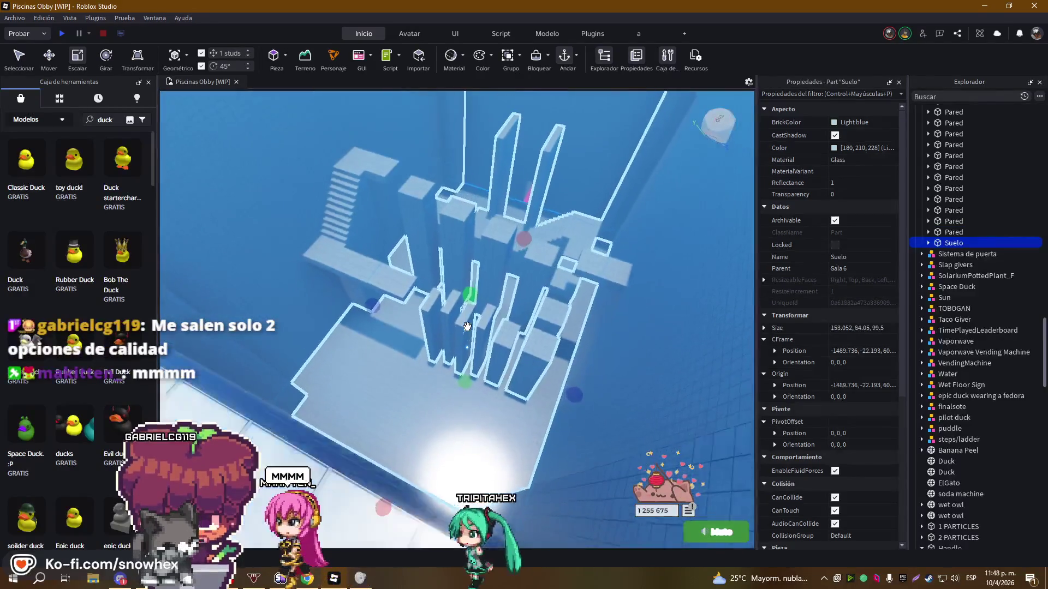
{"action": "key", "text": "ctrl+d"}
{"action": "scroll", "coordinate": [468, 322], "scroll_direction": "down", "scroll_amount": 5}
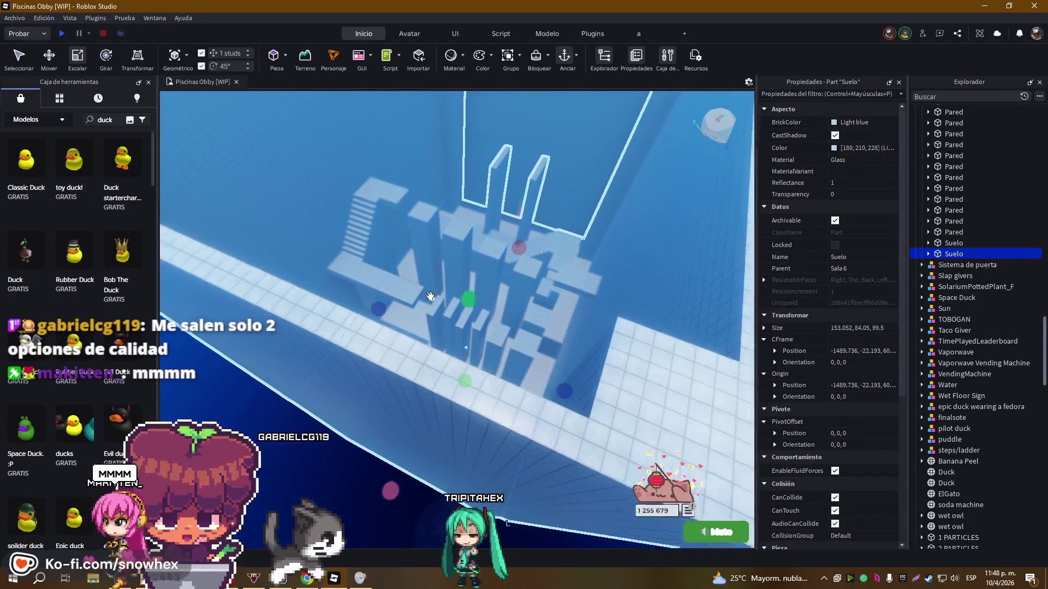
{"action": "left_click", "coordinate": [62, 56]}
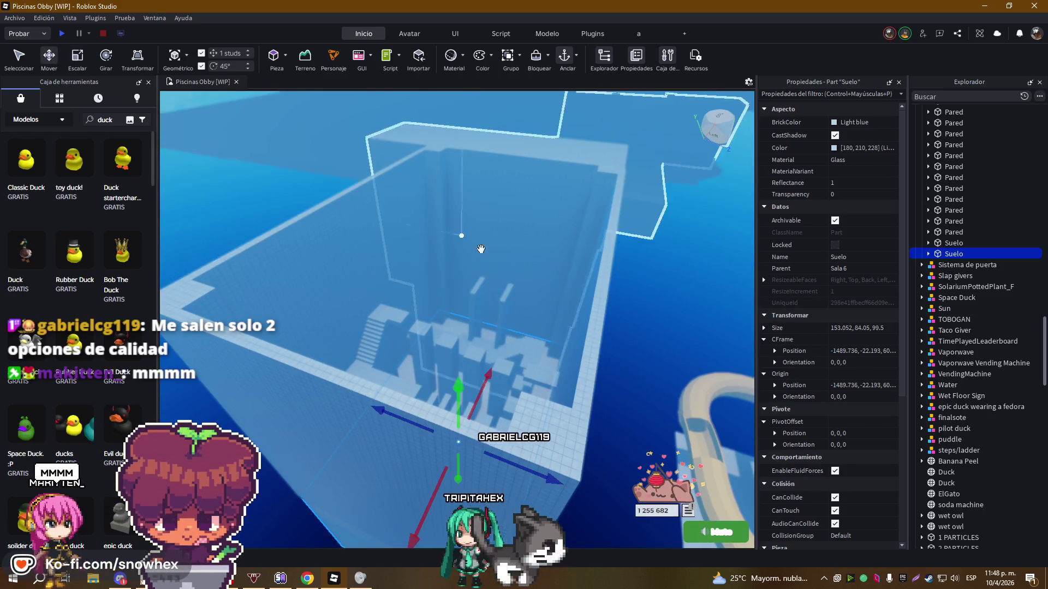
{"action": "mouse_move", "coordinate": [459, 385]}
{"action": "left_mouse_down"}
{"action": "mouse_move", "coordinate": [465, 121]}
{"action": "mouse_move", "coordinate": [742, 143]}
{"action": "left_mouse_up"}
{"action": "type", "text": "Tech"}
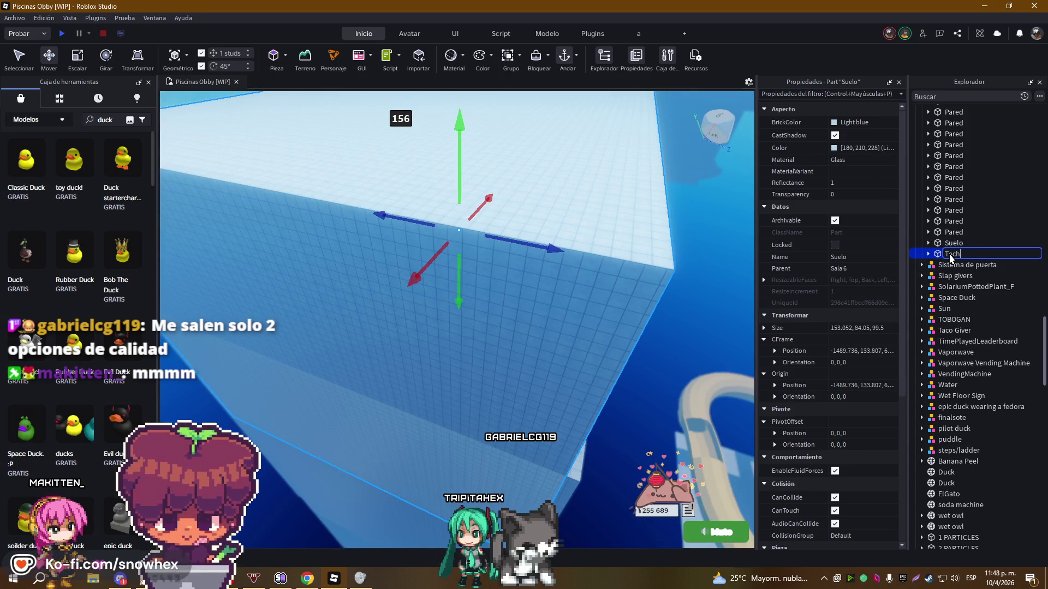
{"action": "type", "text": "o"}
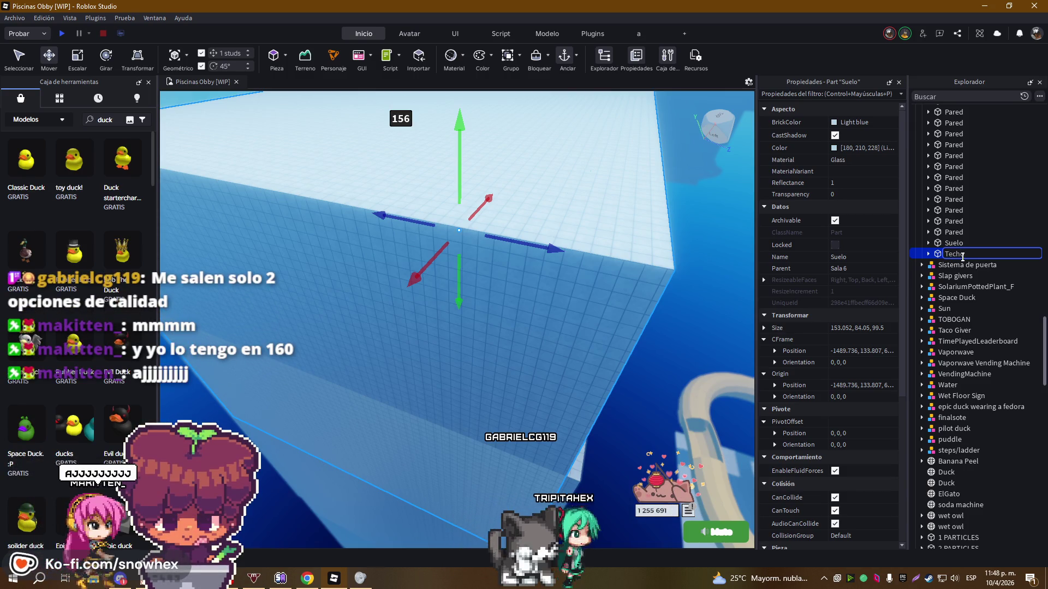
{"action": "key", "text": "Return"}
{"action": "scroll", "coordinate": [572, 309], "scroll_direction": "up", "scroll_amount": 3}
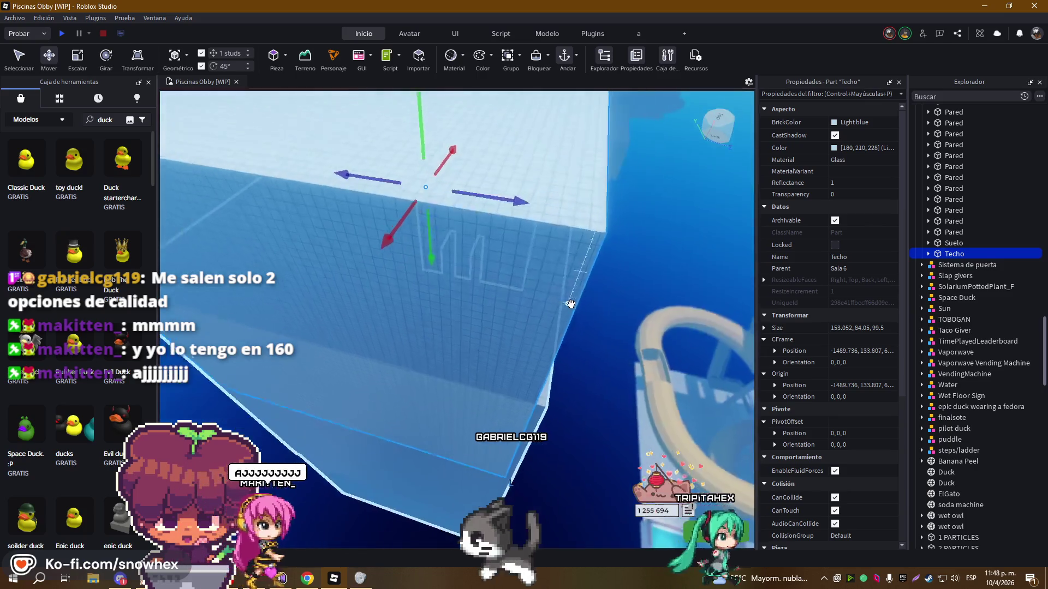
Raise Techo slightly and reduce its height to 29.05 studs
{"action": "scroll", "coordinate": [572, 309], "scroll_direction": "down", "scroll_amount": 2}
{"action": "left_click_drag", "start_coordinate": [456, 60], "coordinate": [448, 38]}
{"action": "scroll", "coordinate": [491, 187], "scroll_direction": "down", "scroll_amount": 3}
{"action": "left_click", "coordinate": [77, 55]}
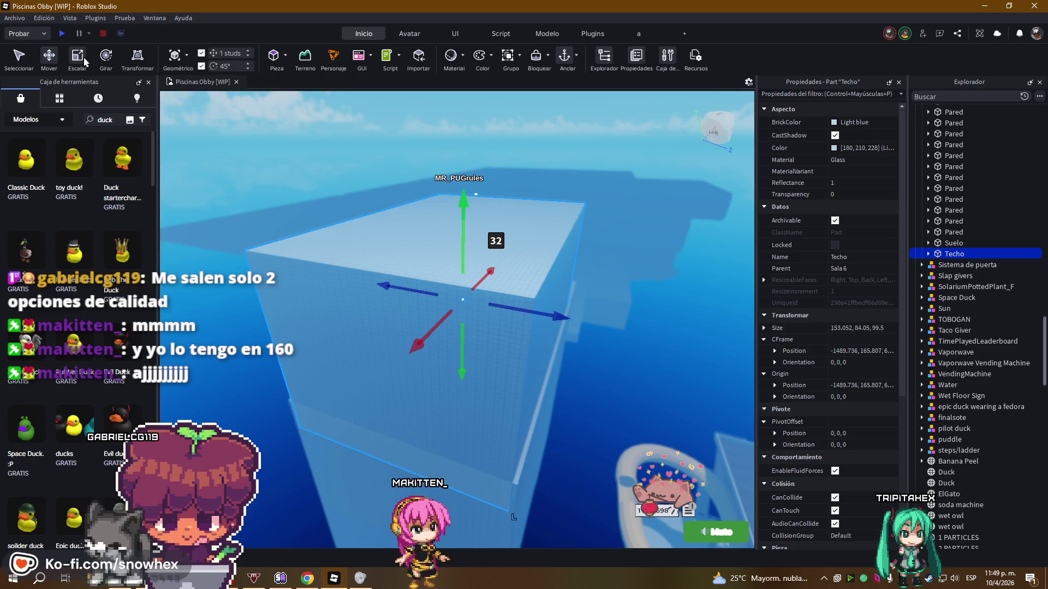
{"action": "left_click_drag", "start_coordinate": [465, 197], "coordinate": [461, 294]}
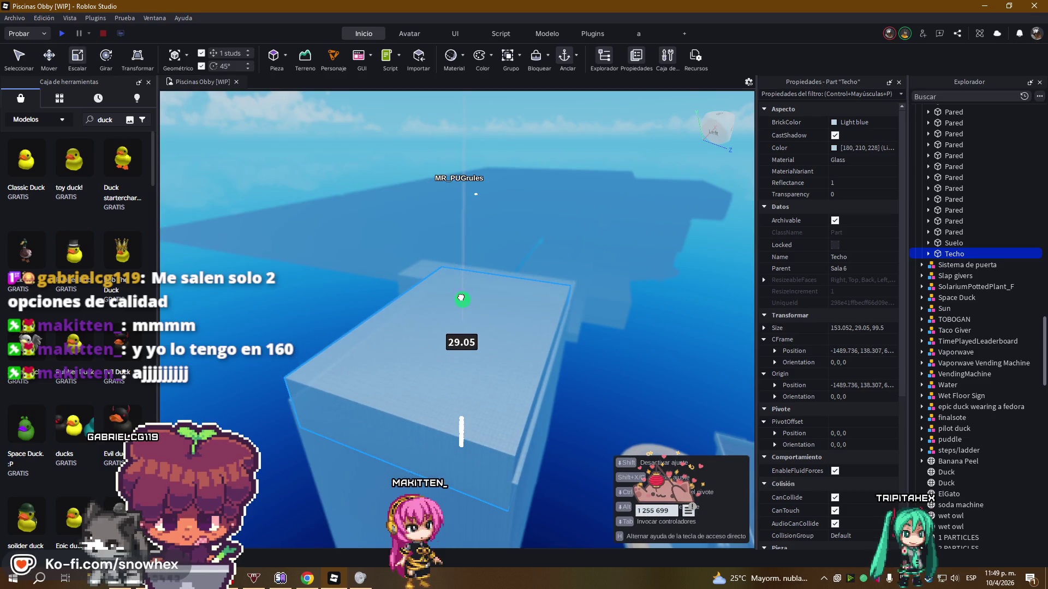
{"action": "scroll", "coordinate": [490, 351], "scroll_direction": "up", "scroll_amount": 2}
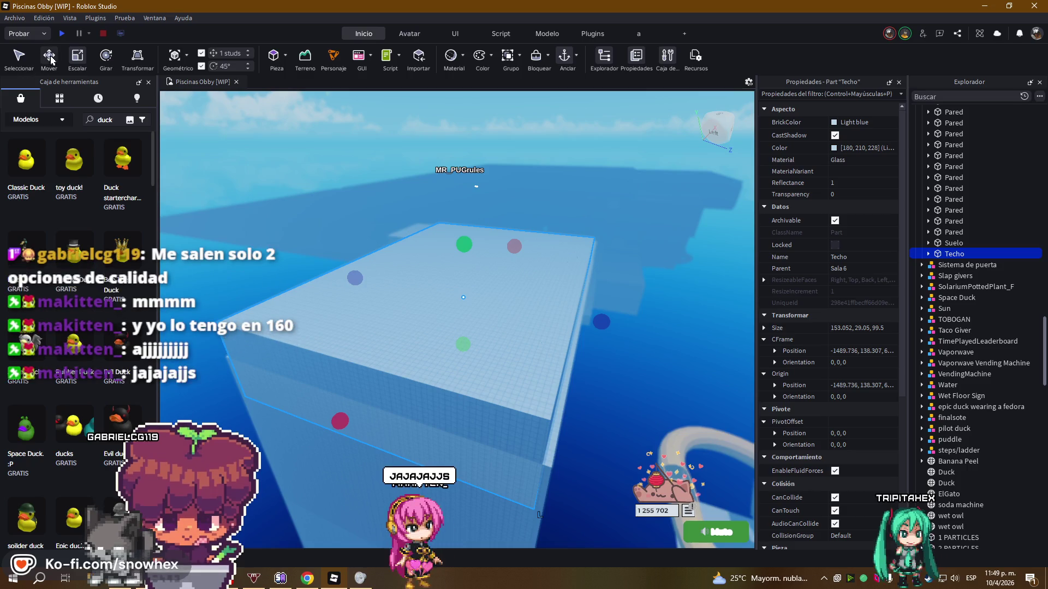
Reposition Techo so it rests on top of the walls
{"action": "key", "text": "ctrl+2"}
{"action": "mouse_move", "coordinate": [464, 235]}
{"action": "left_mouse_down"}
{"action": "mouse_move", "coordinate": [453, 77]}
{"action": "mouse_move", "coordinate": [464, 107]}
{"action": "left_mouse_up"}
{"action": "scroll", "coordinate": [476, 237], "scroll_direction": "up", "scroll_amount": 5}
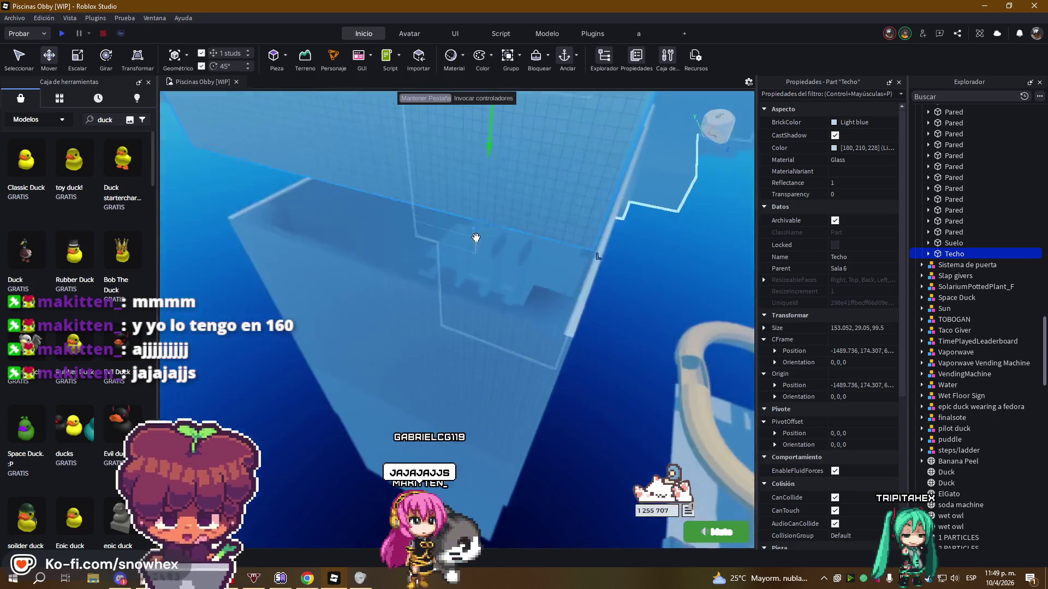
{"action": "scroll", "coordinate": [476, 237], "scroll_direction": "down", "scroll_amount": 5}
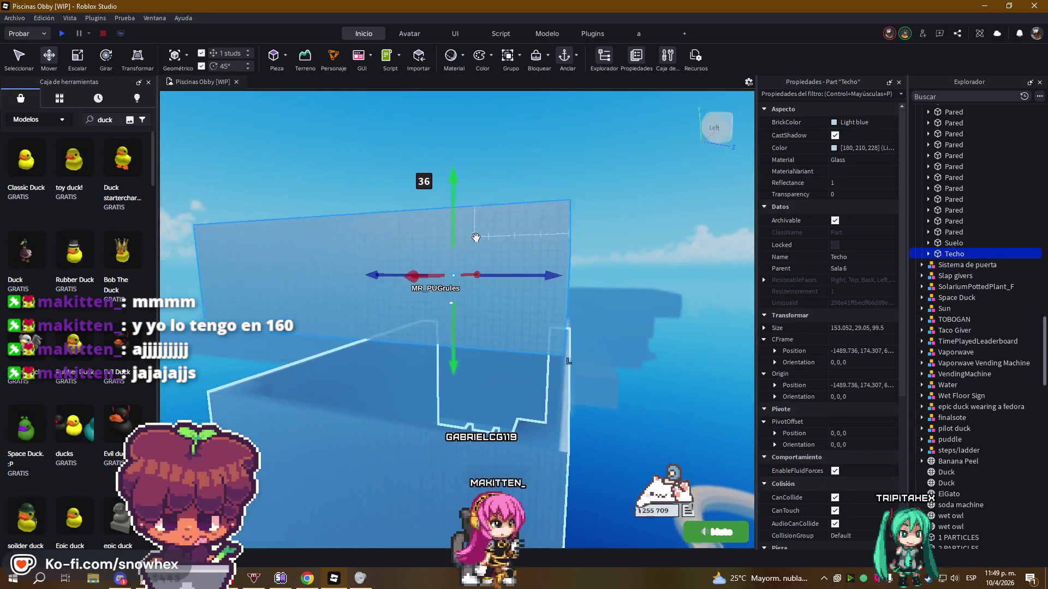
{"action": "left_click_drag", "start_coordinate": [453, 183], "coordinate": [453, 225]}
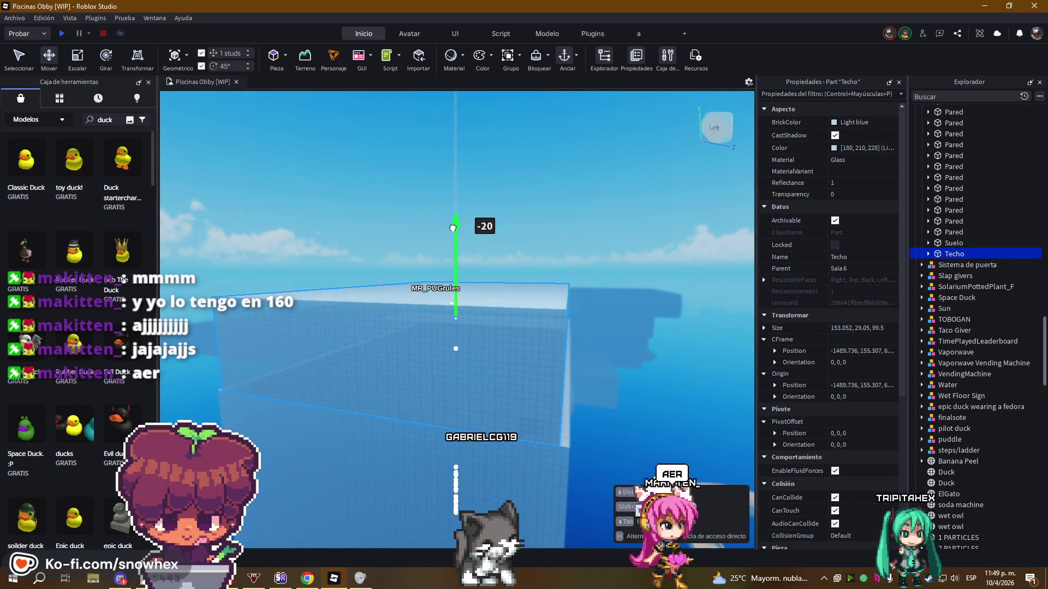
{"action": "scroll", "coordinate": [495, 281], "scroll_direction": "up", "scroll_amount": 5}
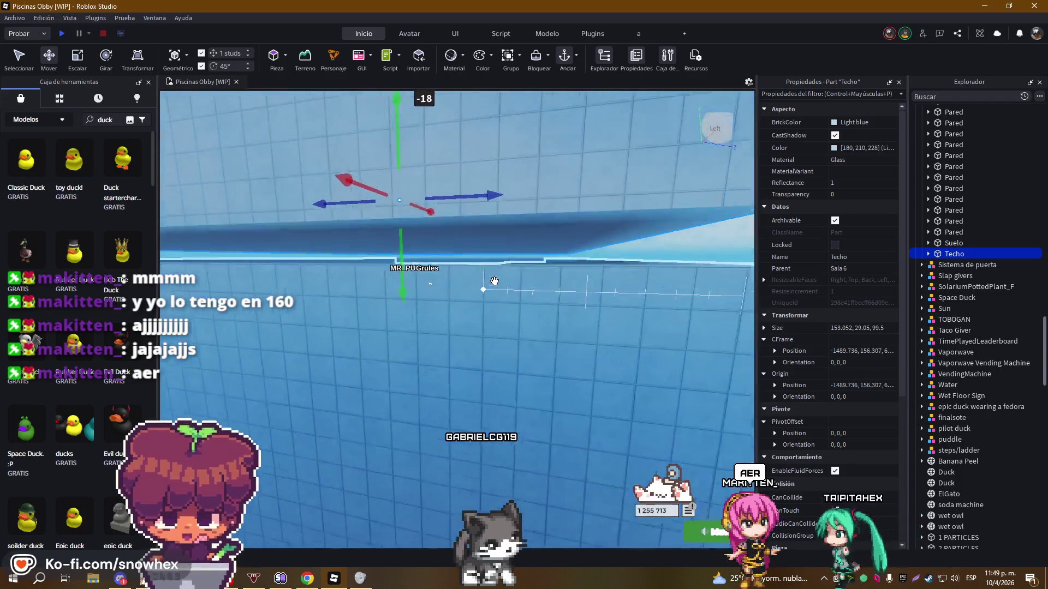
{"action": "scroll", "coordinate": [495, 281], "scroll_direction": "up", "scroll_amount": 3}
{"action": "mouse_move", "coordinate": [438, 313]}
{"action": "left_mouse_down"}
{"action": "mouse_move", "coordinate": [440, 334]}
{"action": "mouse_move", "coordinate": [436, 301]}
{"action": "mouse_move", "coordinate": [427, 303]}
{"action": "left_mouse_up"}
{"action": "scroll", "coordinate": [434, 300], "scroll_direction": "down", "scroll_amount": 5}
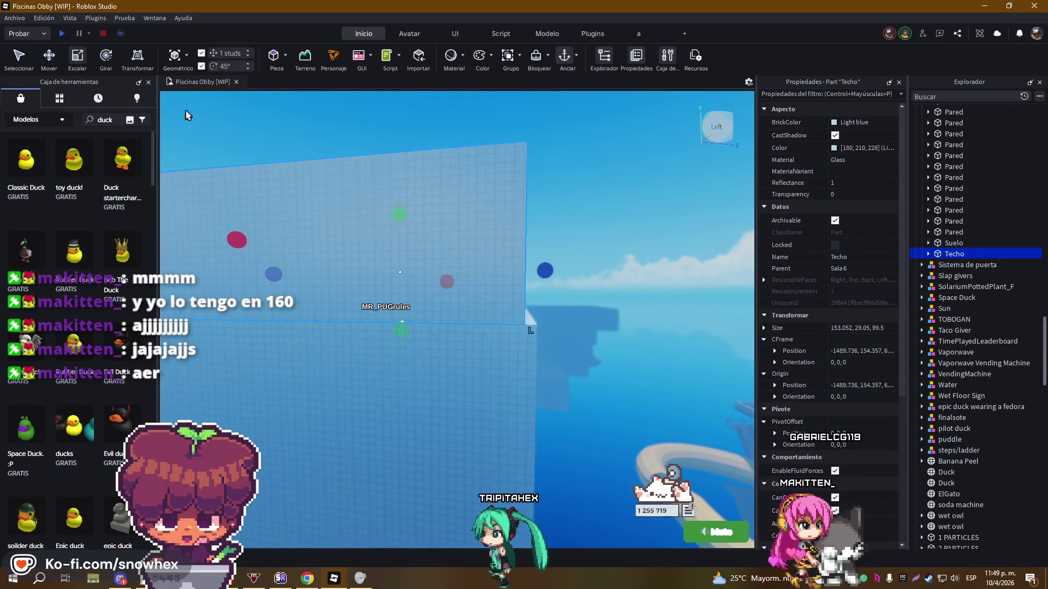
Stretch Techo to 189.052 × 139.5 studs to cover the whole room
{"action": "left_click_drag", "start_coordinate": [553, 274], "coordinate": [599, 271]}
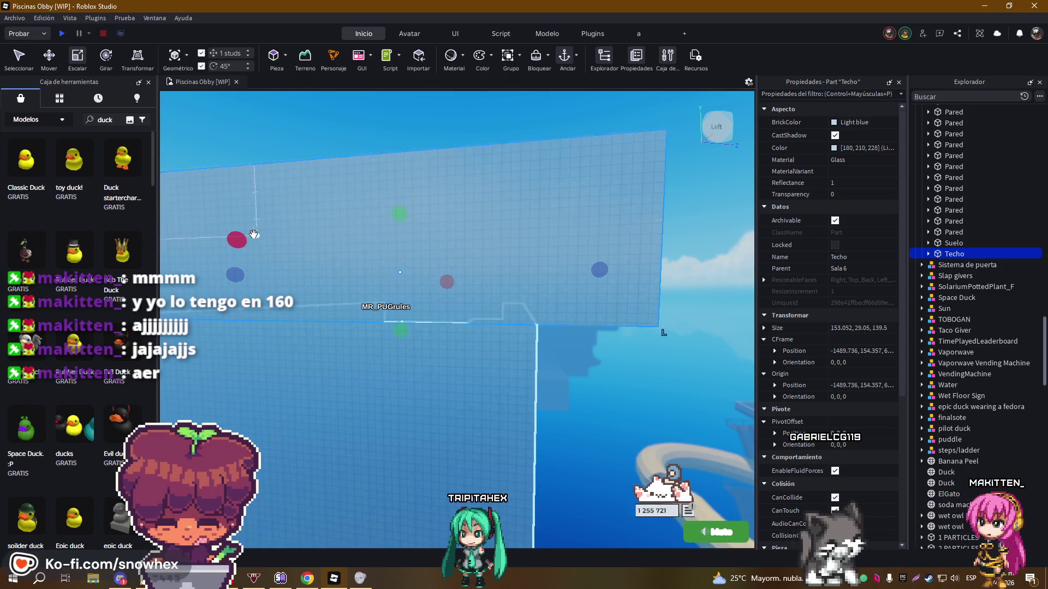
{"action": "mouse_move", "coordinate": [381, 244]}
{"action": "left_mouse_down"}
{"action": "mouse_move", "coordinate": [329, 252]}
{"action": "mouse_move", "coordinate": [403, 276]}
{"action": "left_mouse_up"}
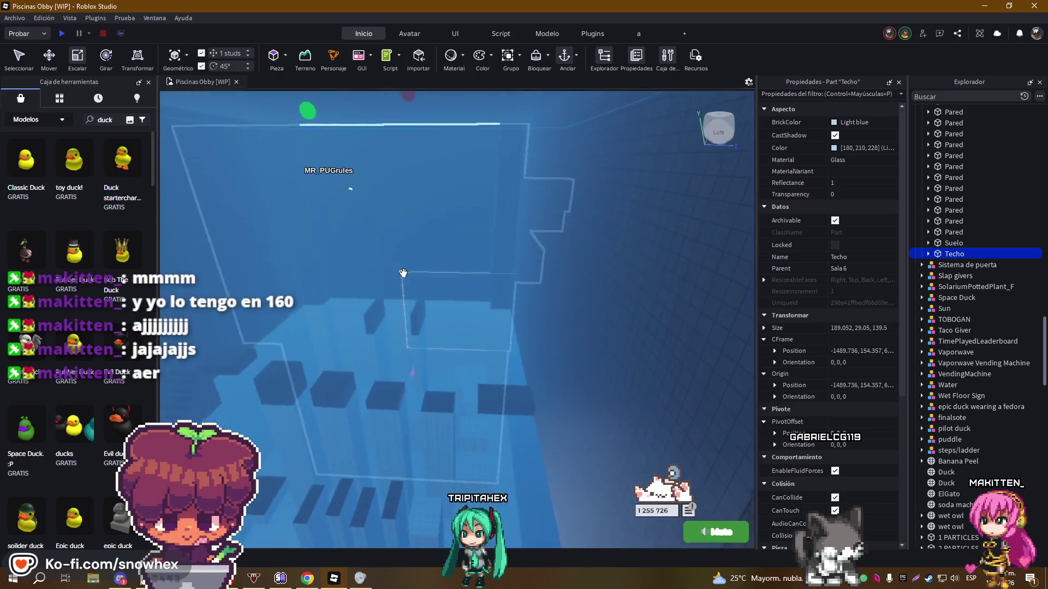
{"action": "right_click", "coordinate": [403, 273]}
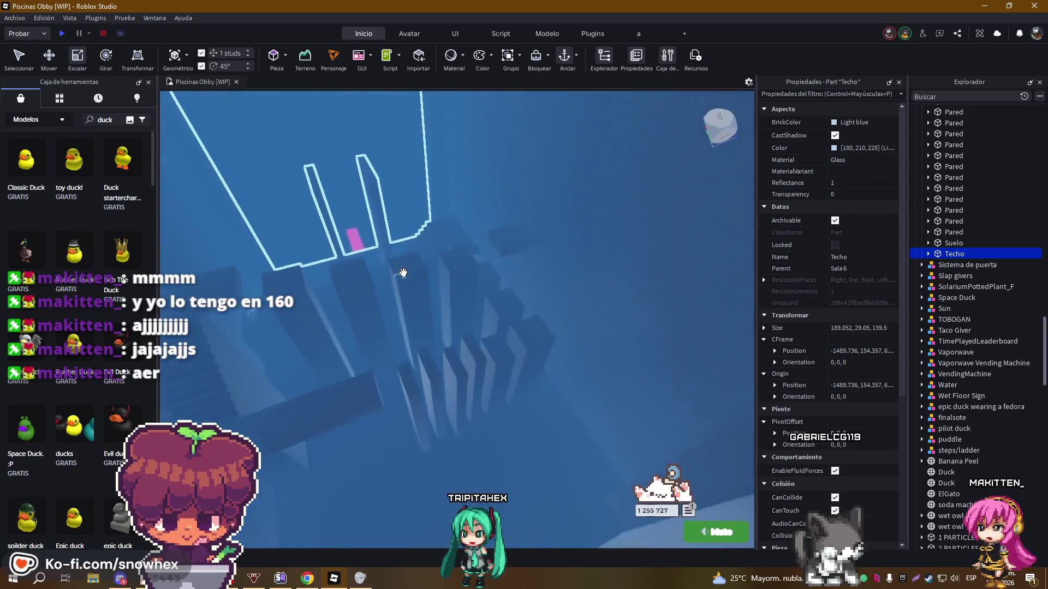
{"action": "right_click", "coordinate": [403, 273]}
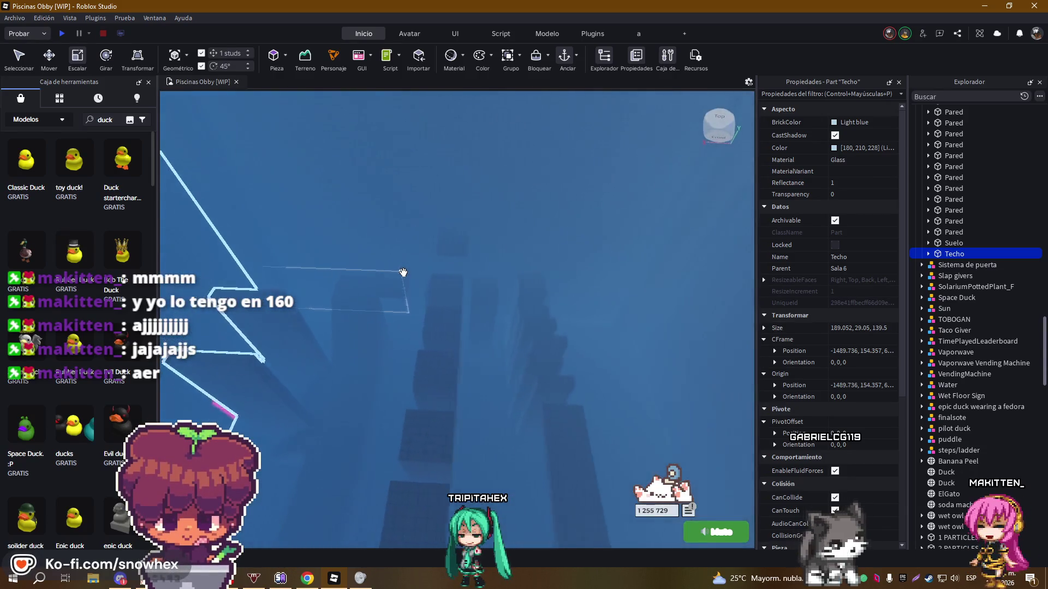
{"action": "right_click", "coordinate": [402, 272]}
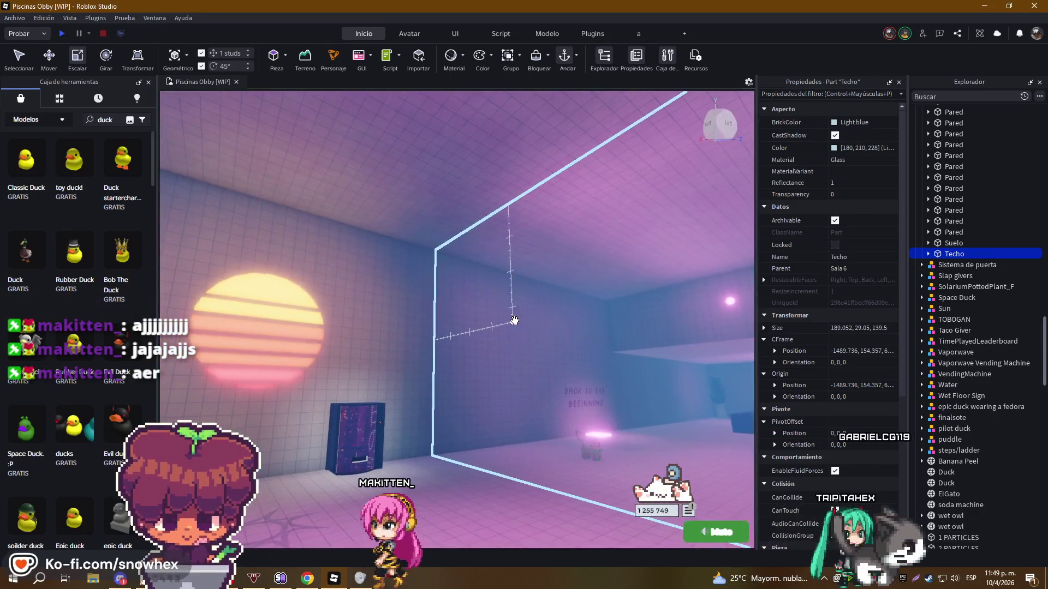
Swing over to pink Sala 5, select the 1 PARTICLES part, then a glowing lamp
{"action": "left_click_drag", "start_coordinate": [514, 320], "coordinate": [514, 320]}
{"action": "left_click", "coordinate": [389, 296]}
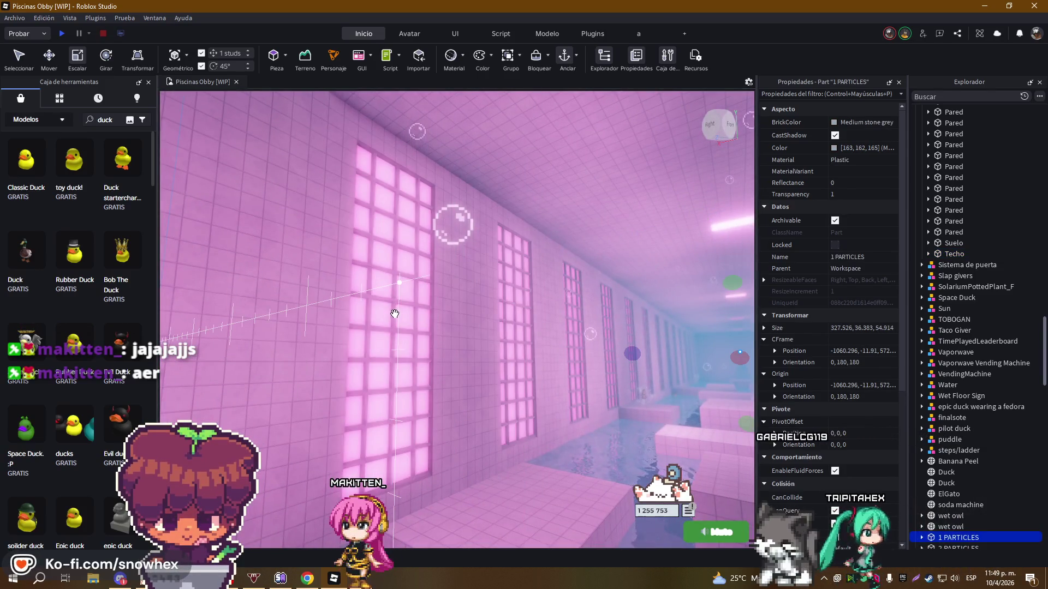
{"action": "left_click_drag", "start_coordinate": [395, 315], "coordinate": [297, 377]}
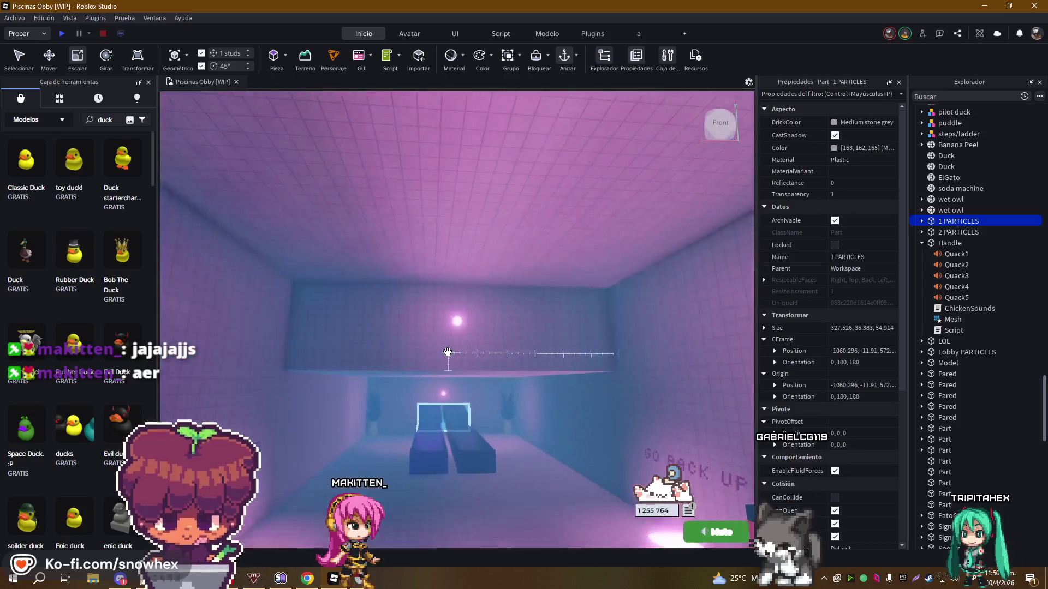
{"action": "left_click_drag", "start_coordinate": [448, 352], "coordinate": [432, 337]}
{"action": "left_click", "coordinate": [420, 333]}
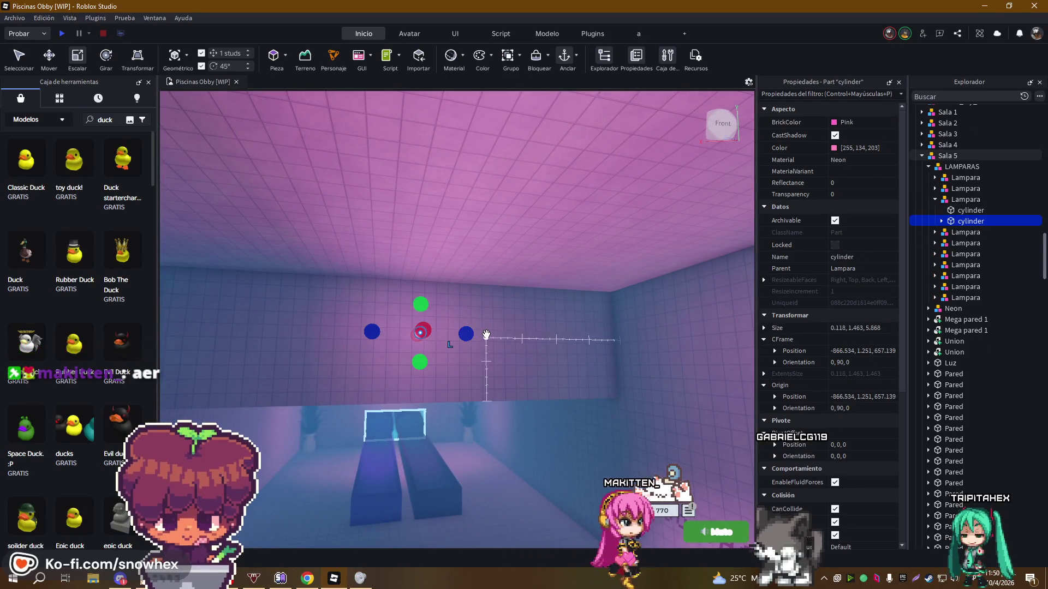
Duplicate the LAMPARAS lamp group and delete the first lamp from the copy
{"action": "left_click", "coordinate": [947, 168]}
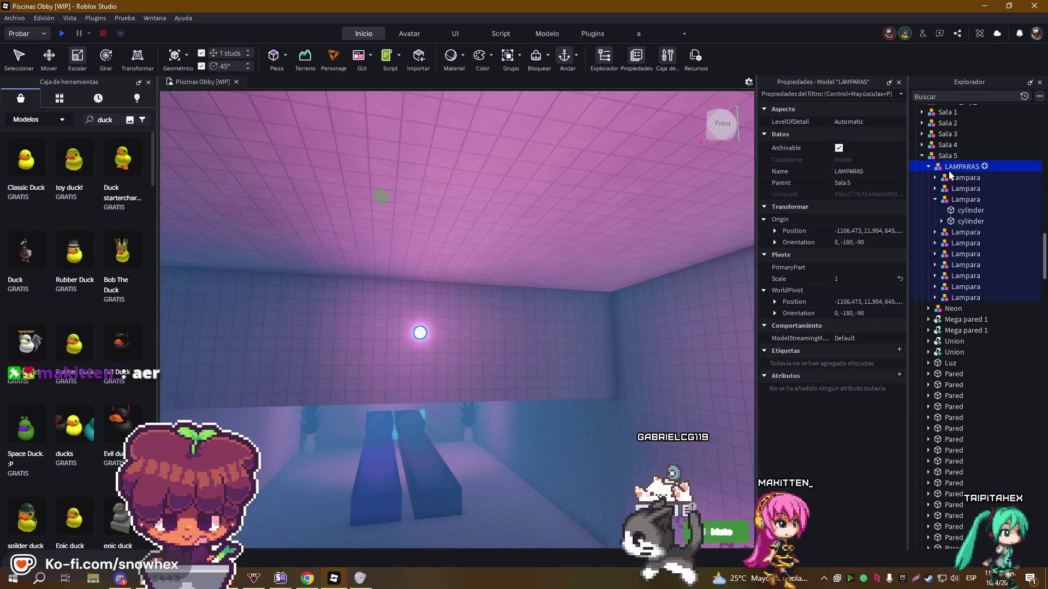
{"action": "left_click", "coordinate": [928, 167]}
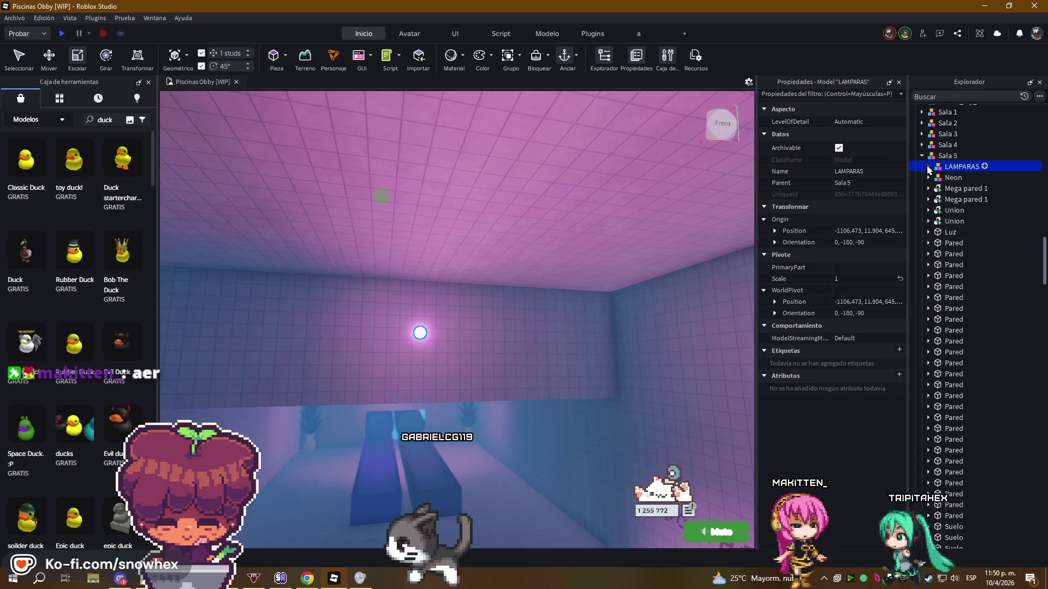
{"action": "key", "text": "f"}
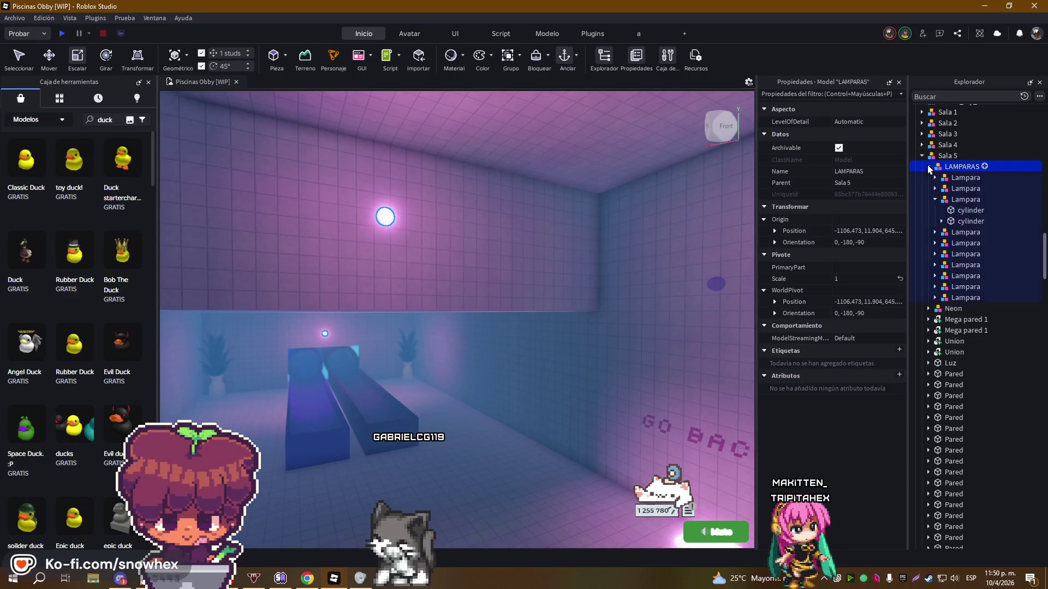
{"action": "key", "text": "ctrl+d"}
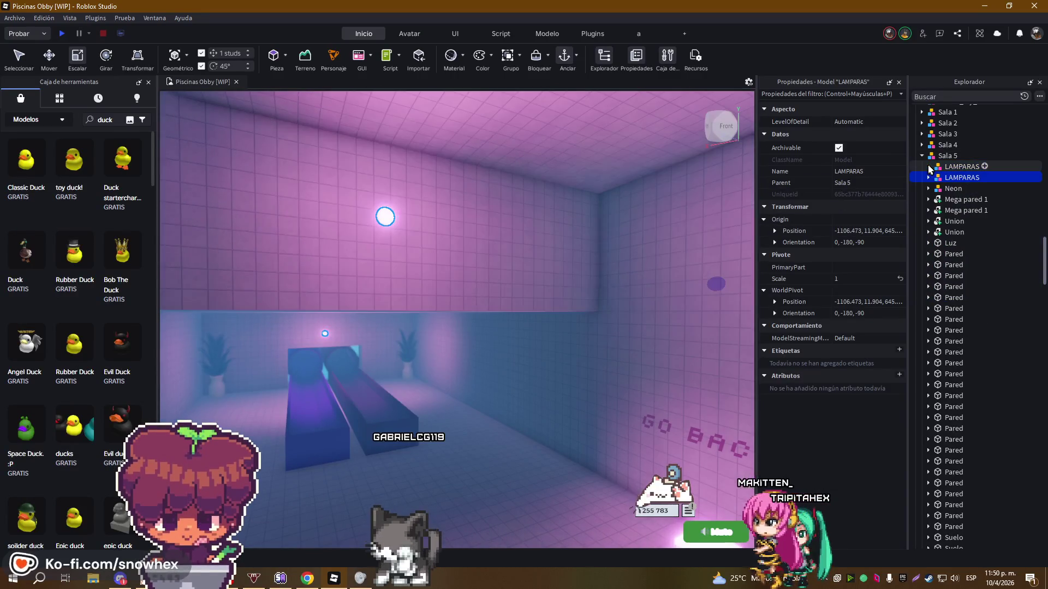
{"action": "left_click", "coordinate": [944, 189]}
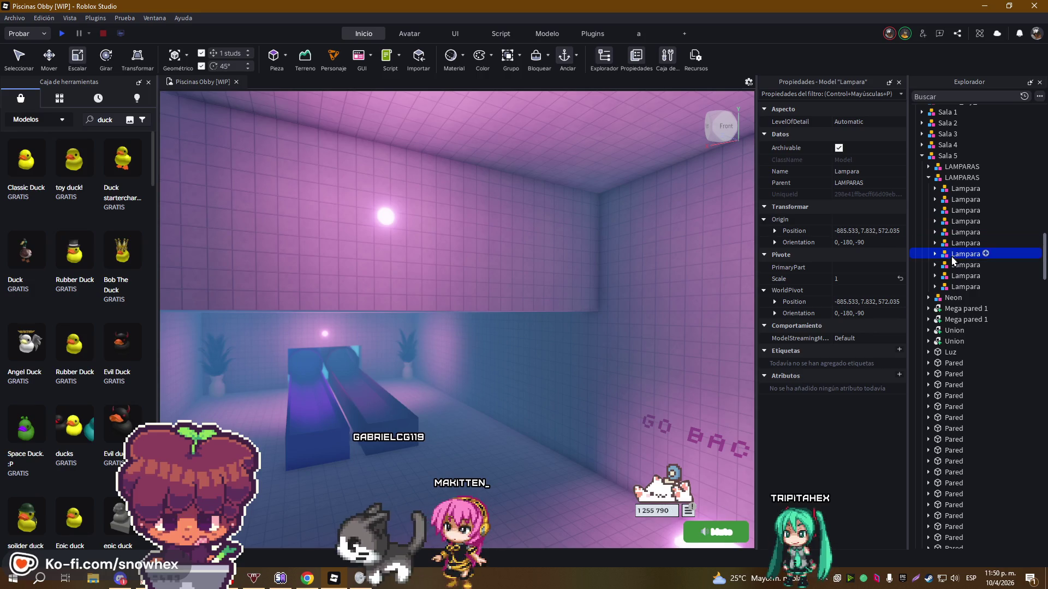
{"action": "key", "text": "Down"}
{"action": "key", "text": "Down"}
{"action": "key", "text": "Down"}
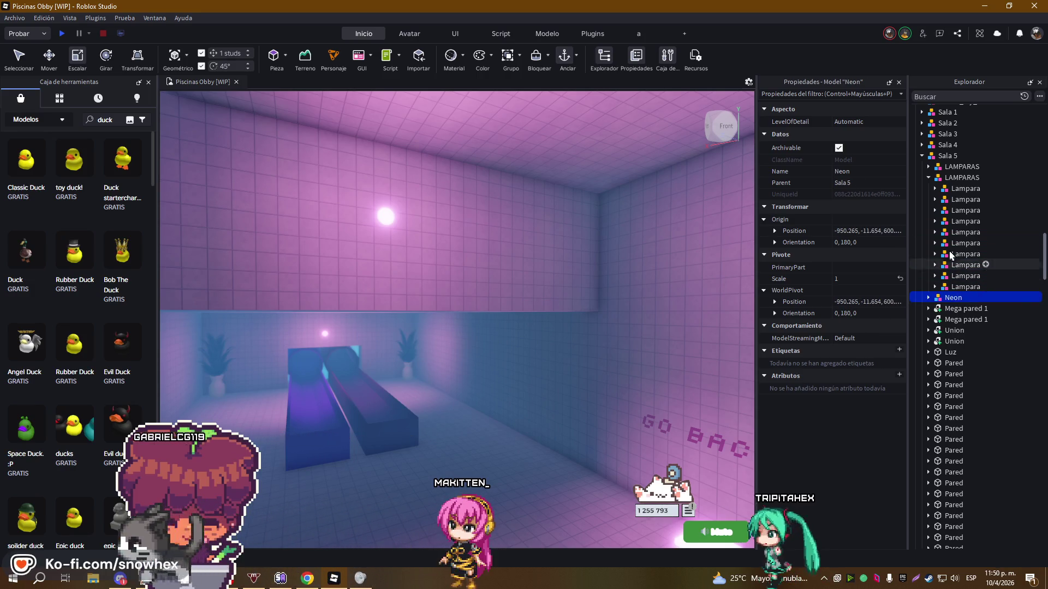
{"action": "left_click", "coordinate": [950, 179]}
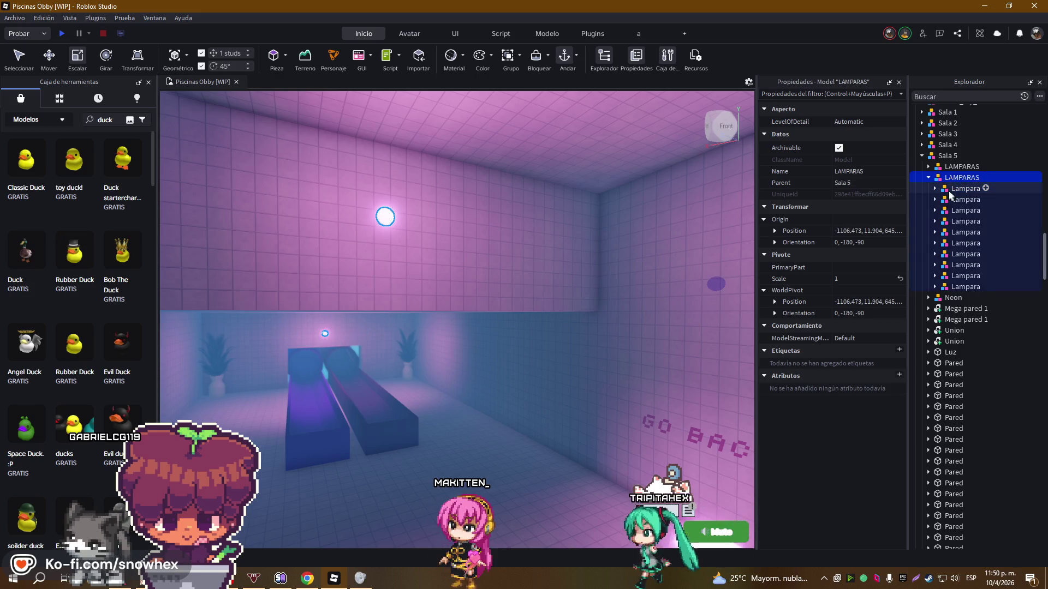
{"action": "left_click", "coordinate": [949, 194]}
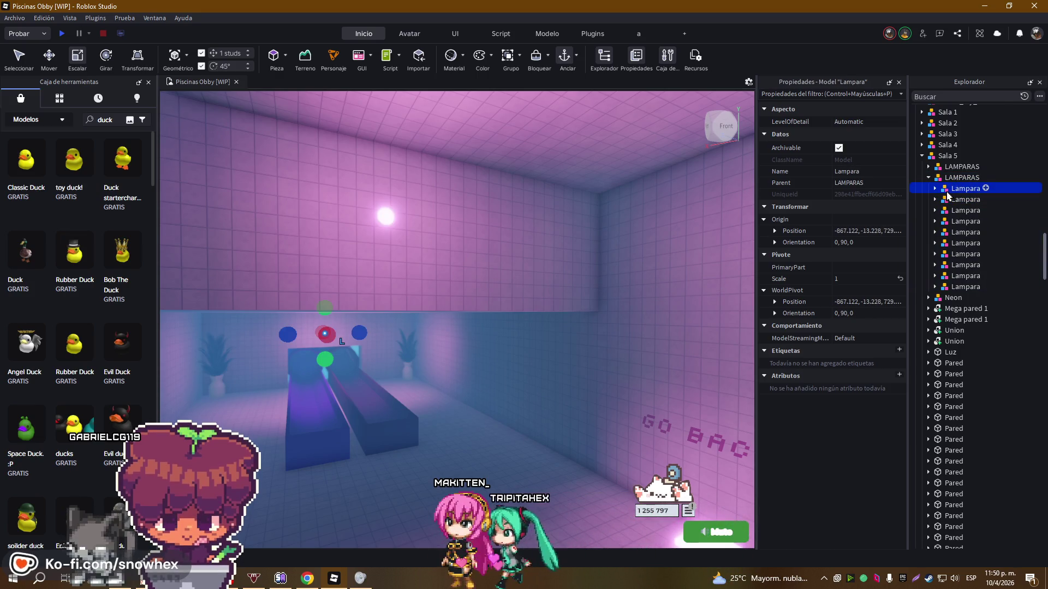
{"action": "key", "text": "Delete"}
{"action": "left_click", "coordinate": [947, 179]}
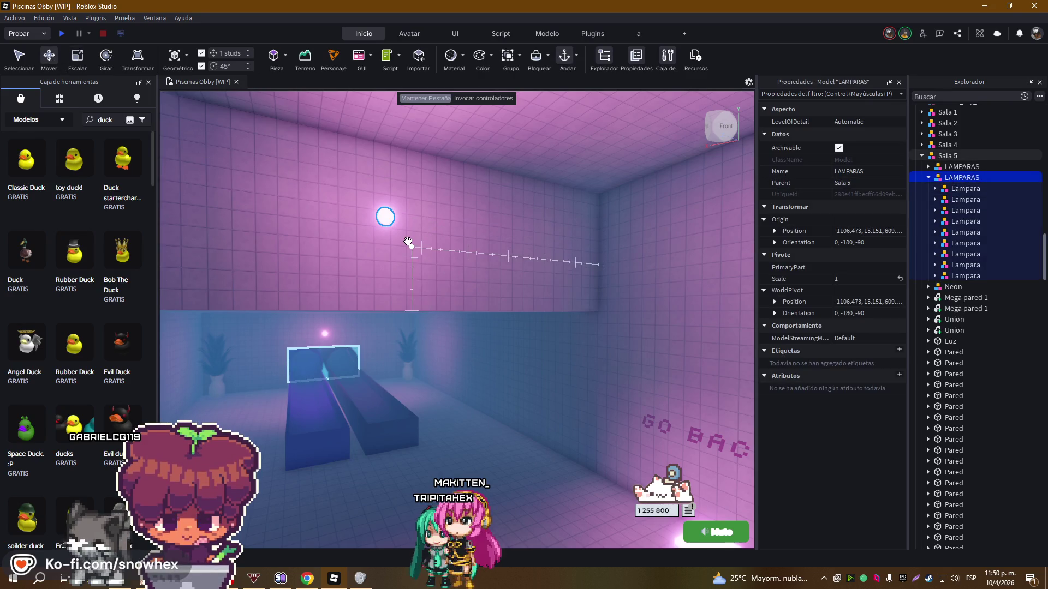
{"action": "key", "text": "f"}
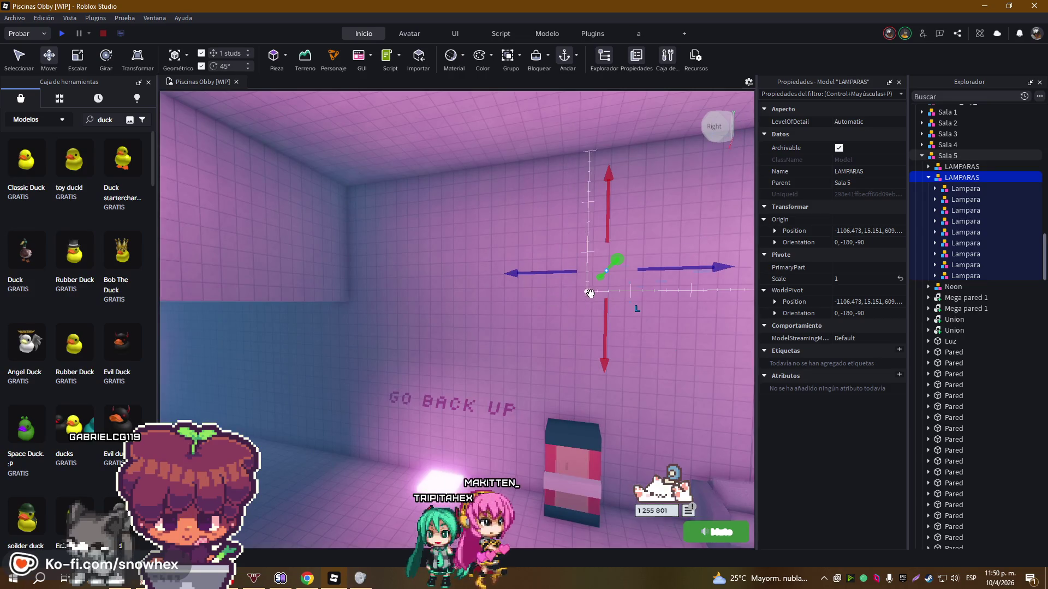
Move the copied lamps lower on the wall, undoing and deleting another lamp
{"action": "mouse_move", "coordinate": [603, 359]}
{"action": "left_mouse_down"}
{"action": "mouse_move", "coordinate": [603, 389]}
{"action": "mouse_move", "coordinate": [704, 355]}
{"action": "mouse_move", "coordinate": [507, 317]}
{"action": "left_mouse_up"}
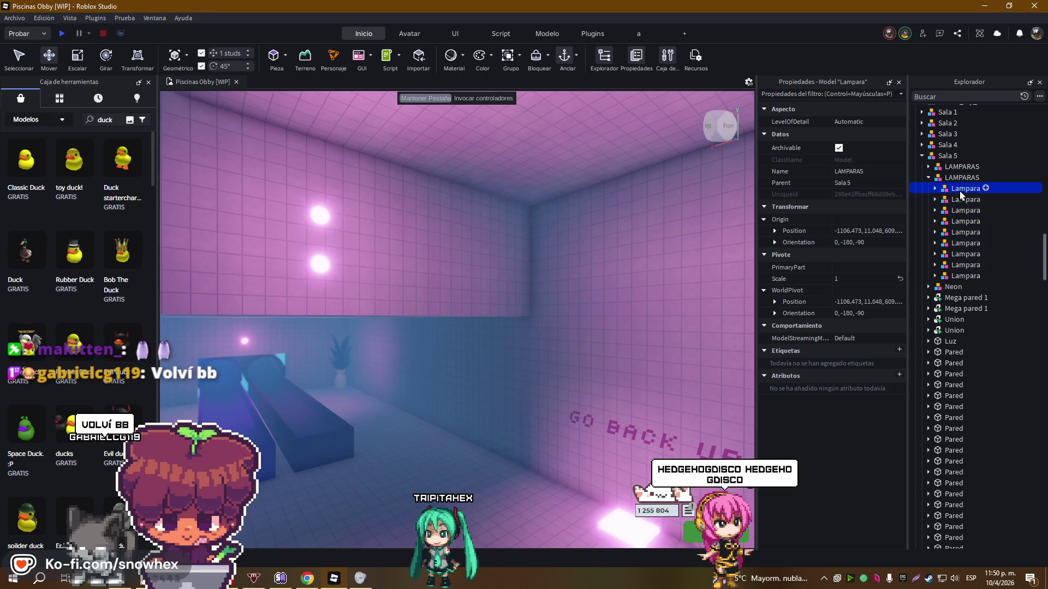
{"action": "key", "text": "ctrl+z"}
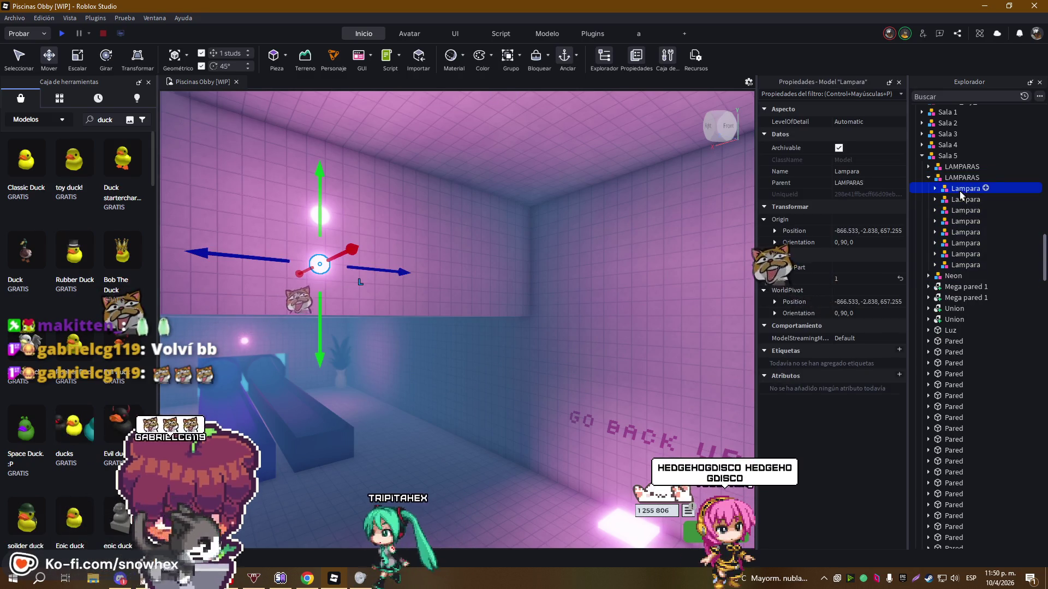
{"action": "key", "text": "Delete"}
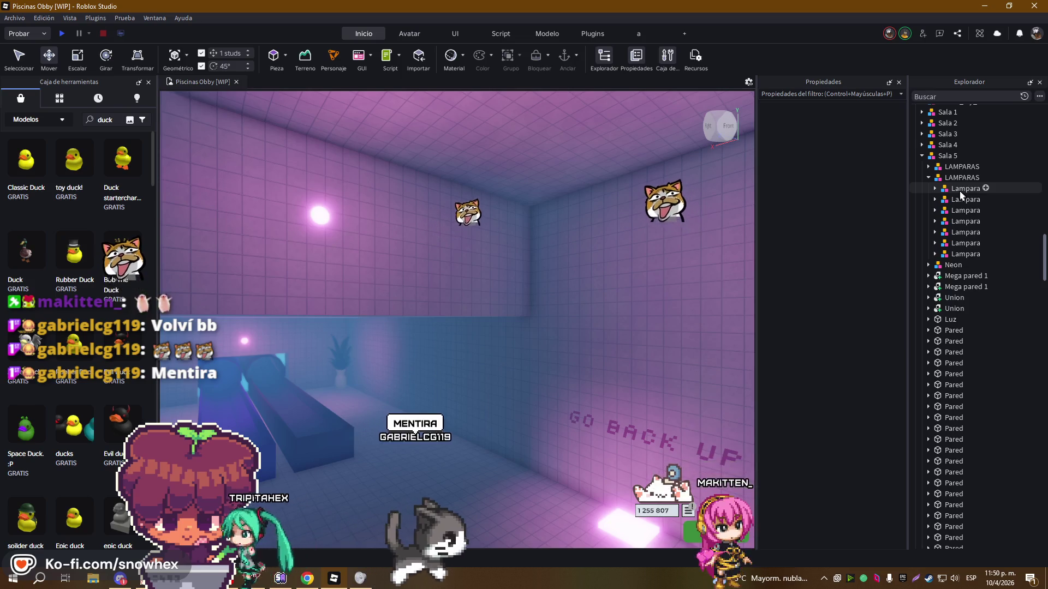
{"action": "key", "text": "ctrl+z"}
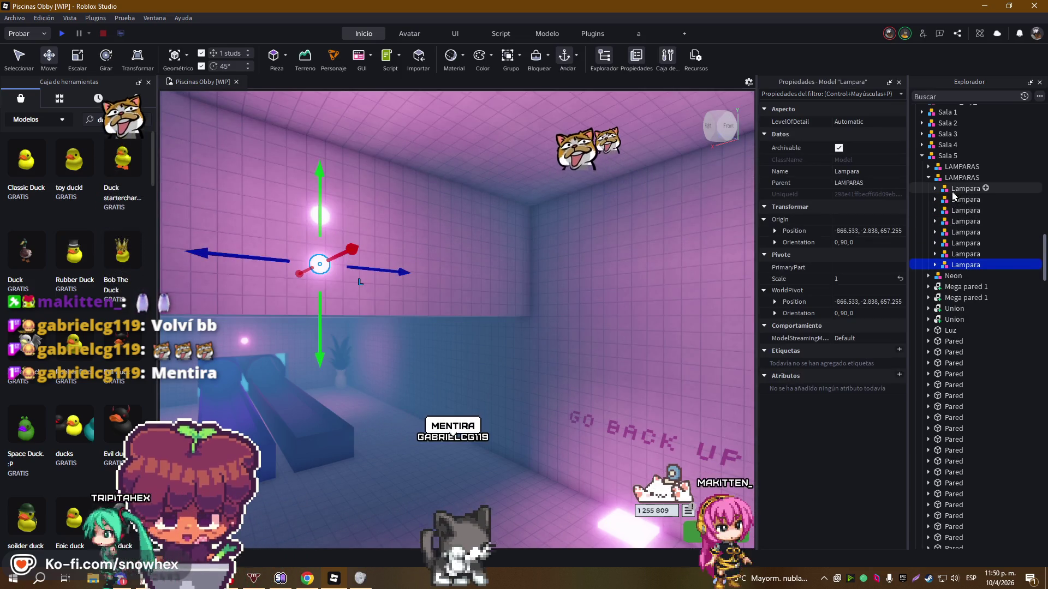
{"action": "key", "text": "Delete"}
Delete the remaining extra Lampara copies until one lamp is left, then select LAMPARAS
{"action": "left_click", "coordinate": [952, 194]}
{"action": "key", "text": "Delete"}
{"action": "left_click", "coordinate": [953, 195]}
{"action": "key", "text": "Delete"}
{"action": "left_click", "coordinate": [953, 195]}
{"action": "key", "text": "Delete"}
{"action": "left_click", "coordinate": [953, 194]}
{"action": "key", "text": "Delete"}
{"action": "left_click", "coordinate": [953, 193]}
{"action": "key", "text": "Delete"}
{"action": "left_click", "coordinate": [953, 194]}
{"action": "key", "text": "Delete"}
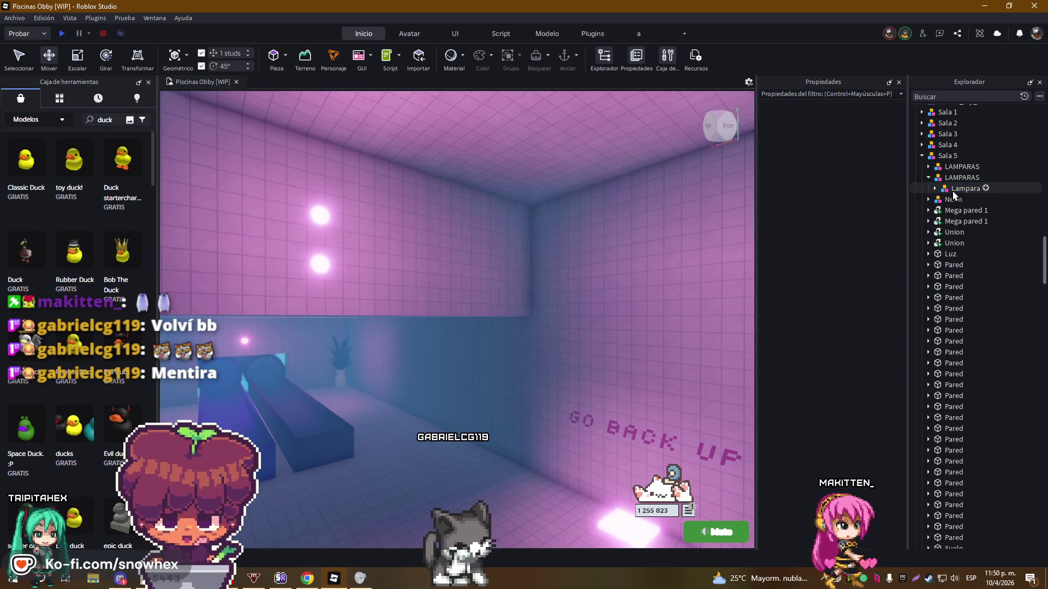
{"action": "left_click", "coordinate": [953, 194]}
{"action": "left_click", "coordinate": [952, 179]}
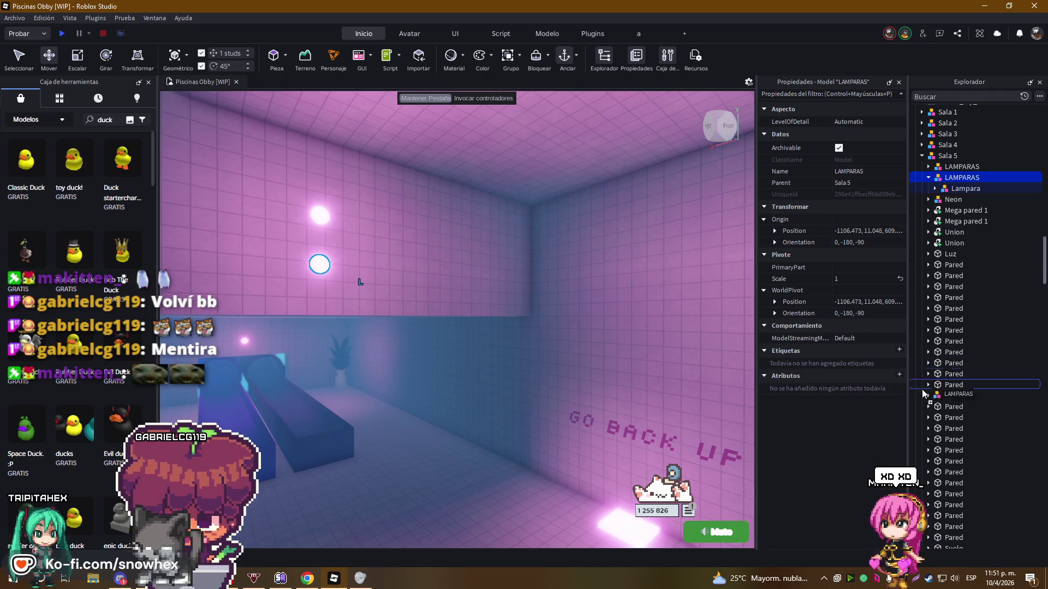
Move the LAMPARAS group into Sala 6 in Explorer and focus on it
{"action": "left_click_drag", "start_coordinate": [934, 549], "coordinate": [943, 501]}
{"action": "left_click_drag", "start_coordinate": [944, 447], "coordinate": [961, 301]}
{"action": "key", "text": "f"}
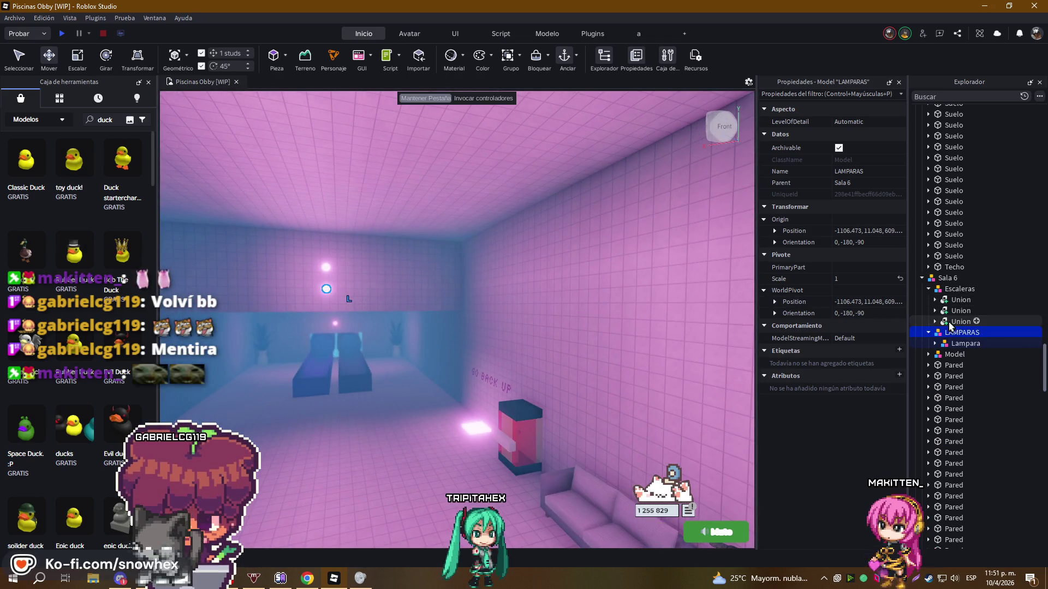
Slide the lamp along X to -1347.533 so it sits inside the Sala 6 room
{"action": "left_click_drag", "start_coordinate": [600, 312], "coordinate": [592, 304]}
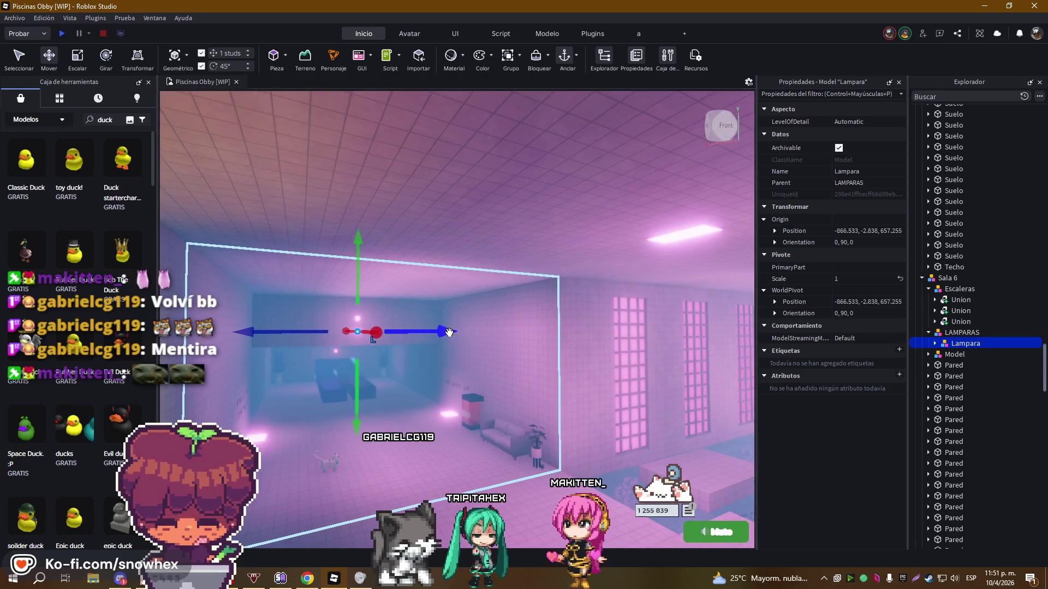
{"action": "mouse_move", "coordinate": [448, 332]}
{"action": "left_mouse_down"}
{"action": "mouse_move", "coordinate": [476, 309]}
{"action": "mouse_move", "coordinate": [729, 318]}
{"action": "mouse_move", "coordinate": [554, 345]}
{"action": "mouse_move", "coordinate": [480, 459]}
{"action": "mouse_move", "coordinate": [607, 338]}
{"action": "left_mouse_up"}
{"action": "key", "text": "w"}
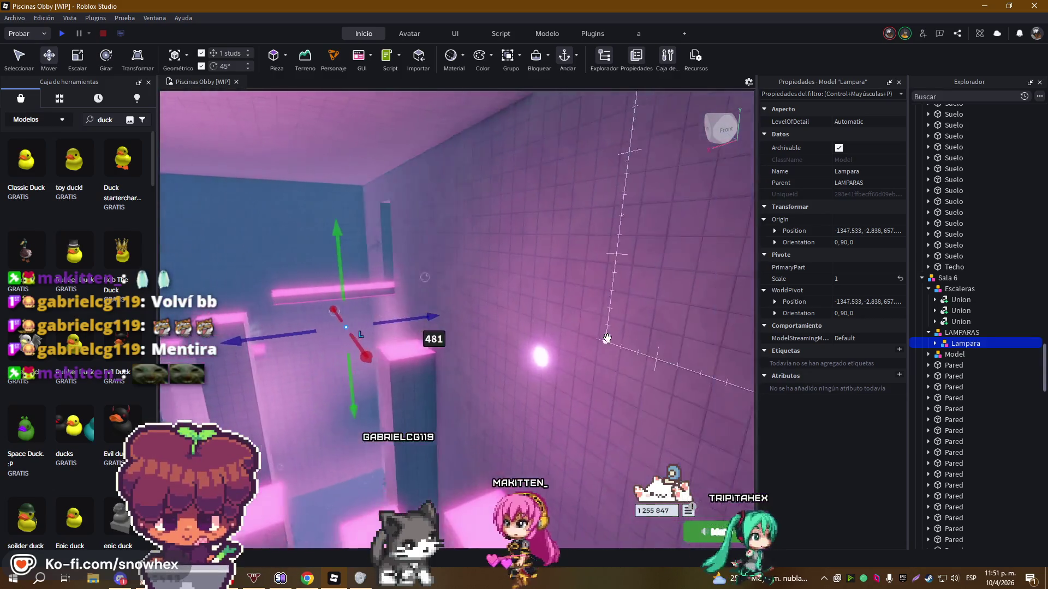
{"action": "key", "text": "a"}
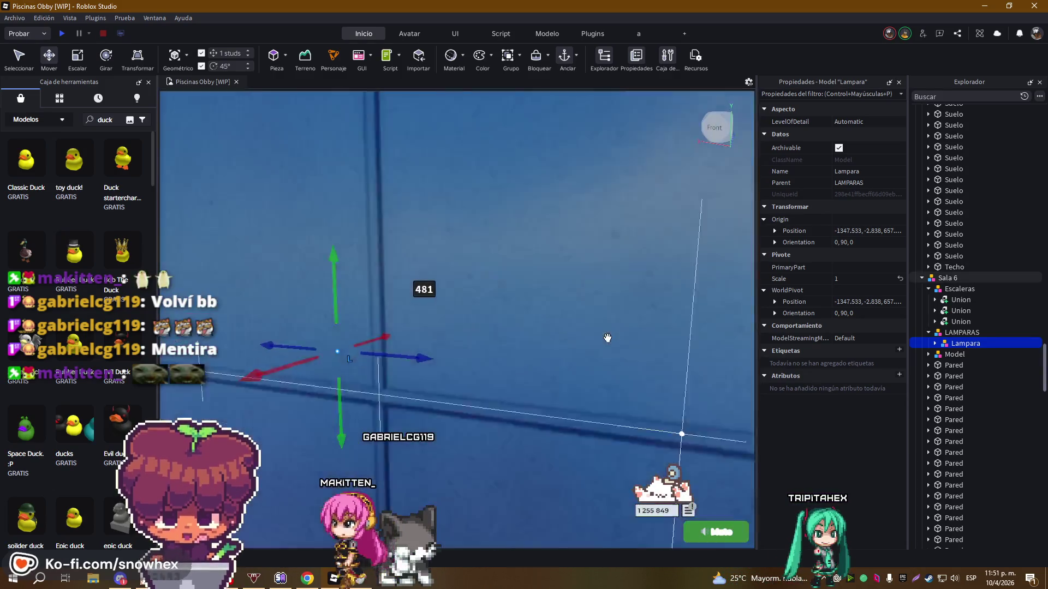
{"action": "key", "text": "s"}
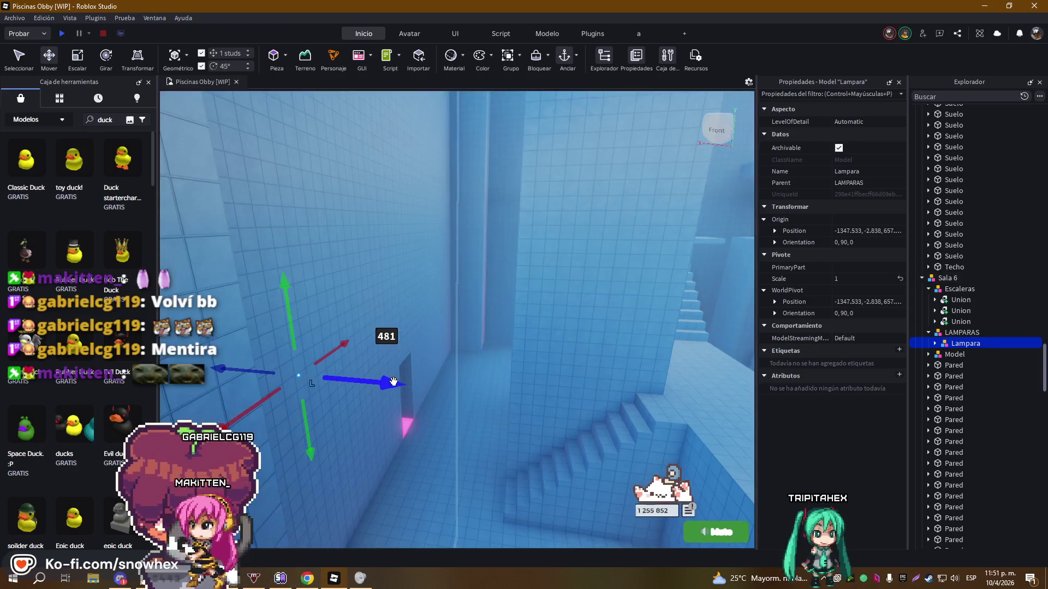
{"action": "left_click", "coordinate": [962, 278]}
Add a LAMPAROTAS model to Sala 6, put the Lampara in it, and shift it 16 studs
{"action": "type", "text": "LAMP"}
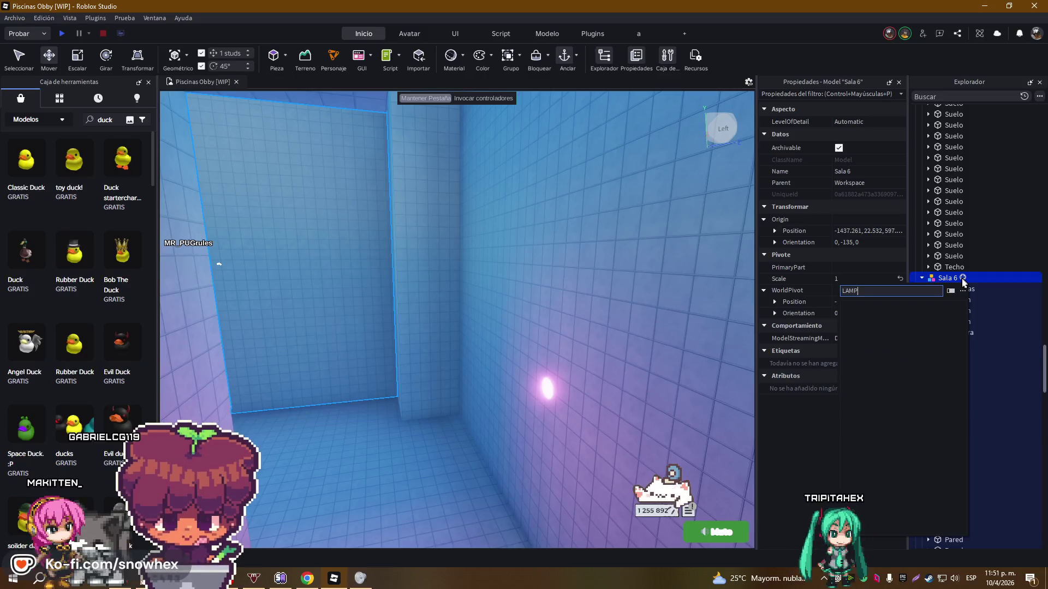
{"action": "key", "text": "Escape"}
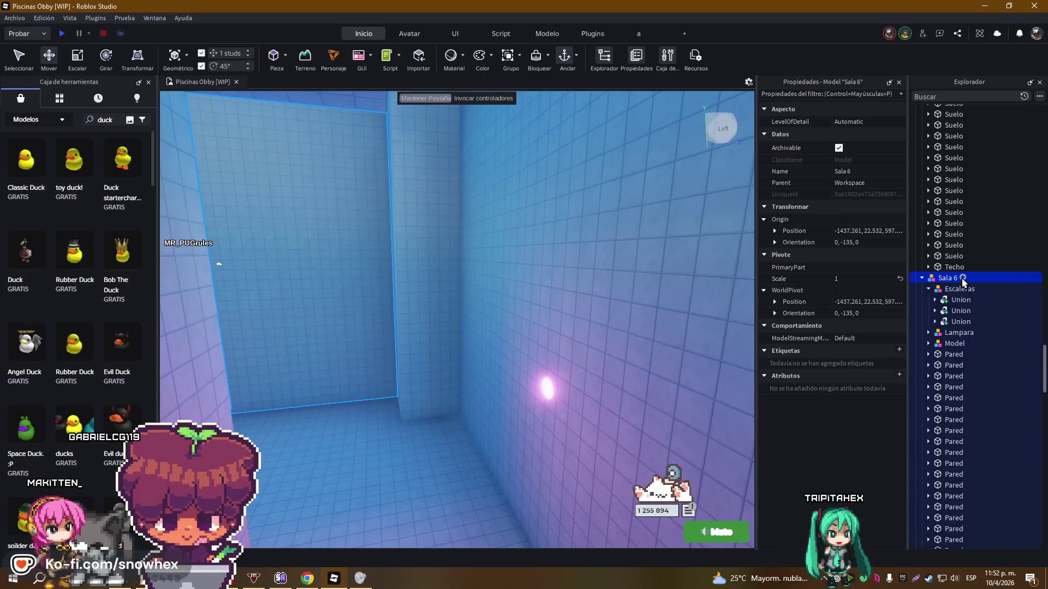
{"action": "left_click", "coordinate": [962, 278]}
{"action": "left_click", "coordinate": [901, 406]}
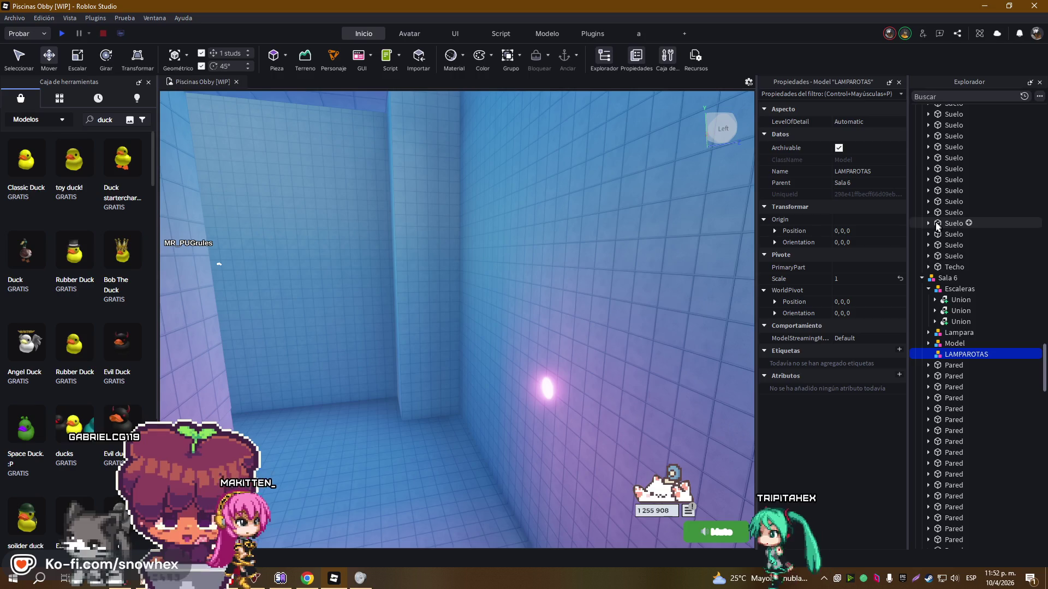
{"action": "mouse_move", "coordinate": [958, 333]}
{"action": "left_mouse_down"}
{"action": "mouse_move", "coordinate": [964, 367]}
{"action": "mouse_move", "coordinate": [944, 355]}
{"action": "left_mouse_up"}
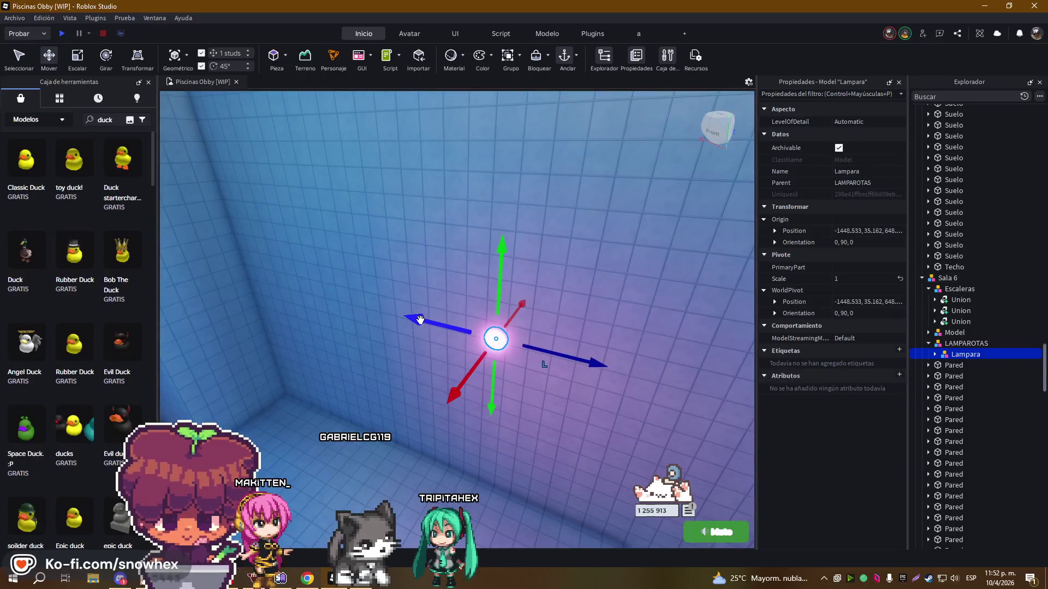
{"action": "left_click_drag", "start_coordinate": [419, 319], "coordinate": [400, 309]}
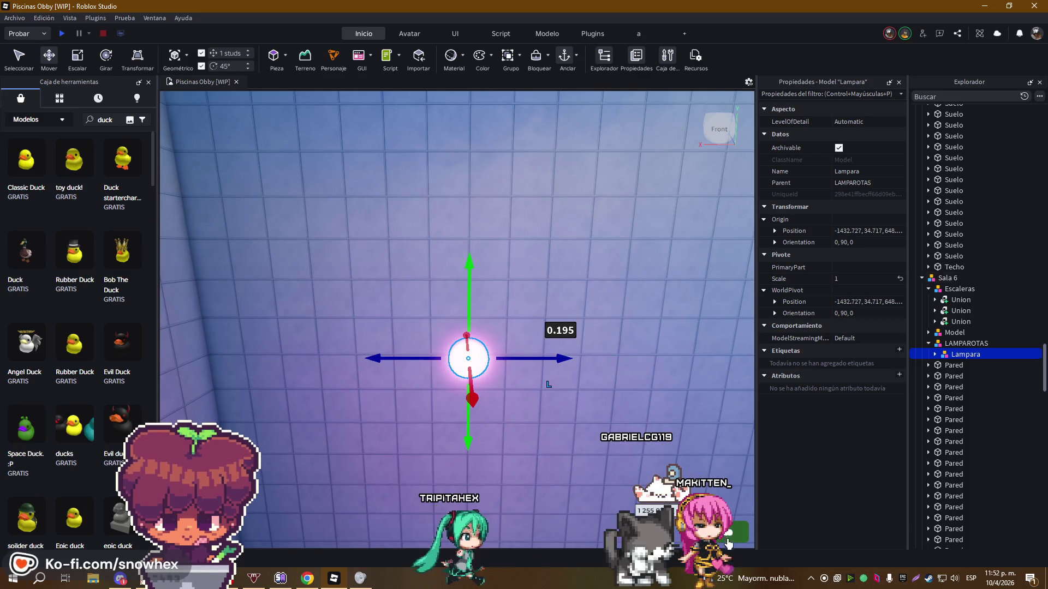
{"action": "scroll", "coordinate": [617, 376], "scroll_direction": "down", "scroll_amount": 5}
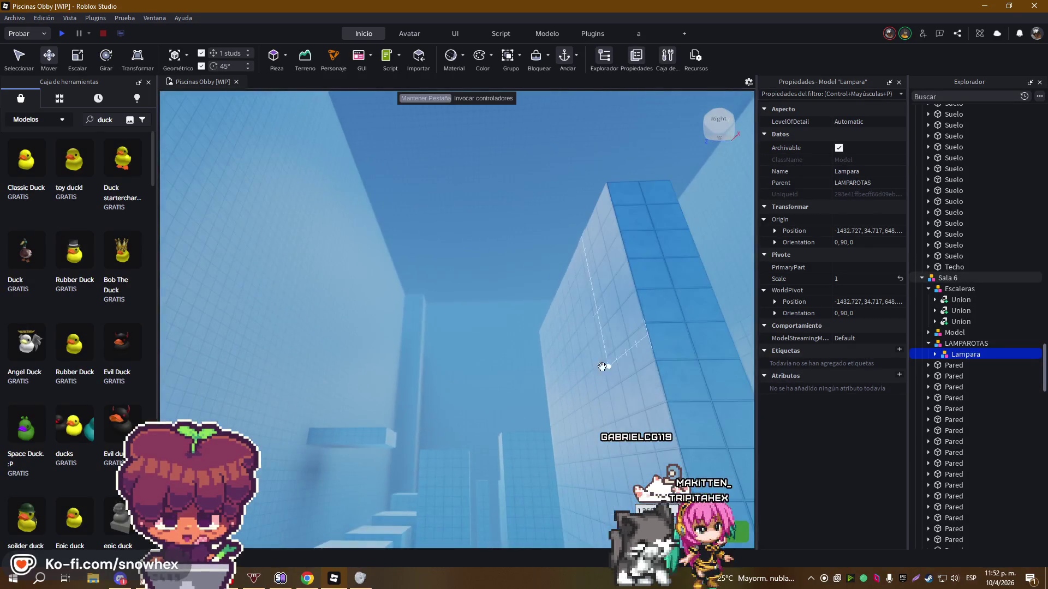
Select the Techo ceiling part and lengthen it to 147.5 studs
{"action": "left_click", "coordinate": [507, 212]}
{"action": "key", "text": "e"}
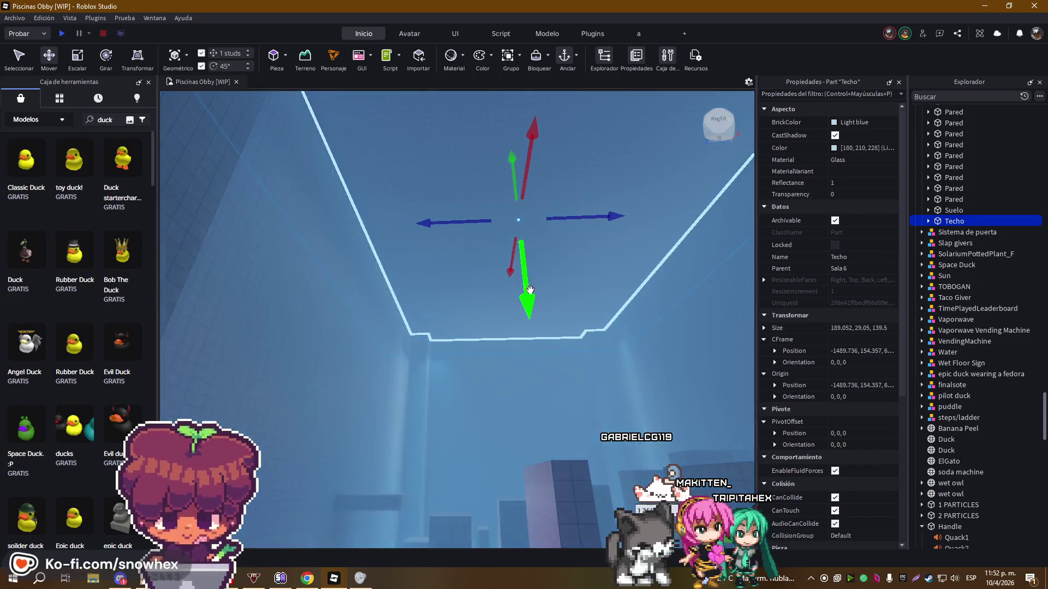
{"action": "key", "text": "q"}
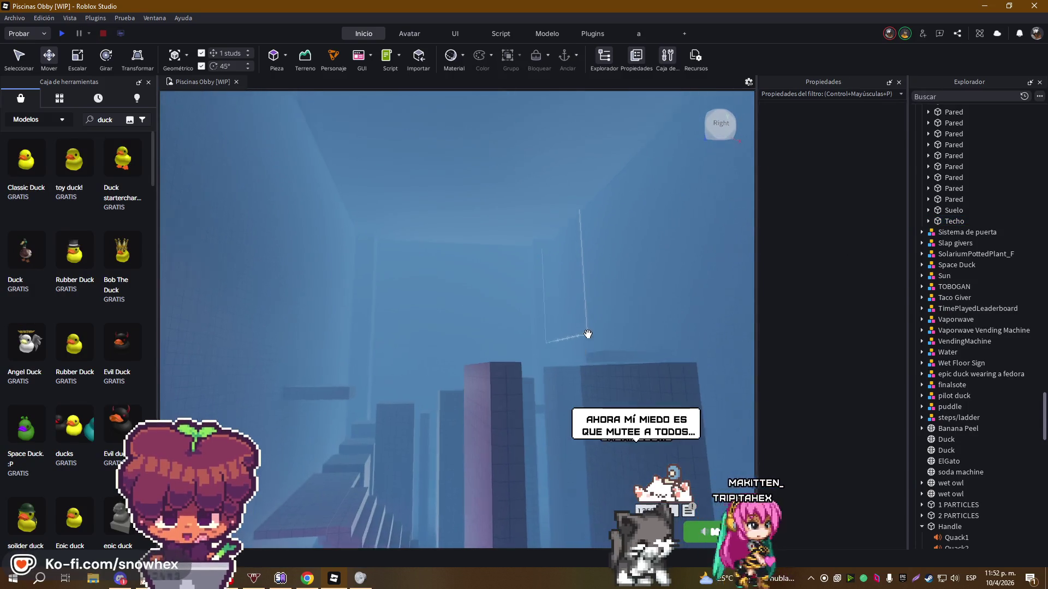
{"action": "key", "text": "w"}
{"action": "key", "text": "Right"}
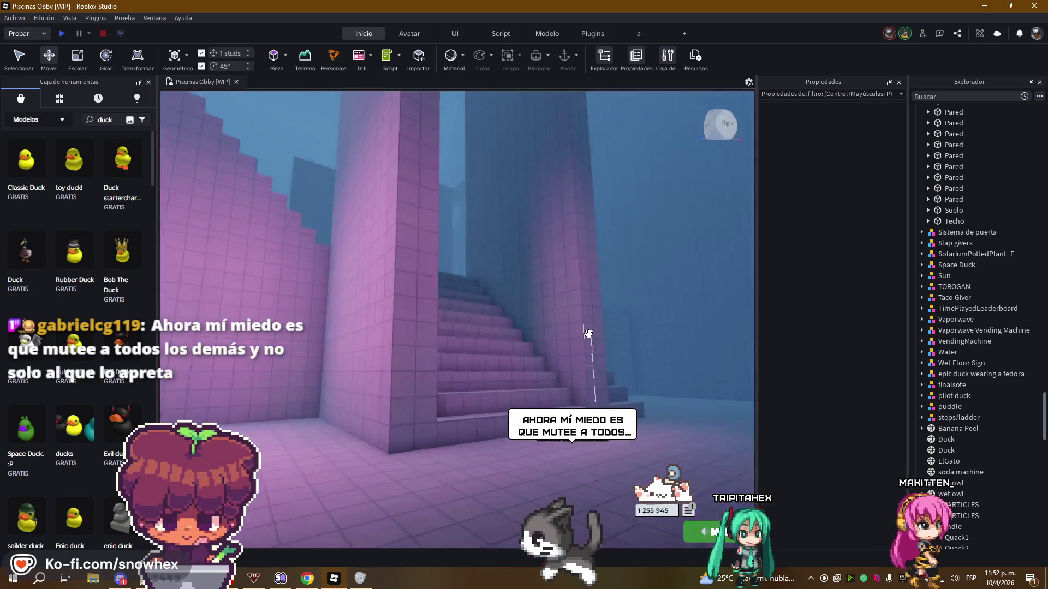
{"action": "key", "text": "Right"}
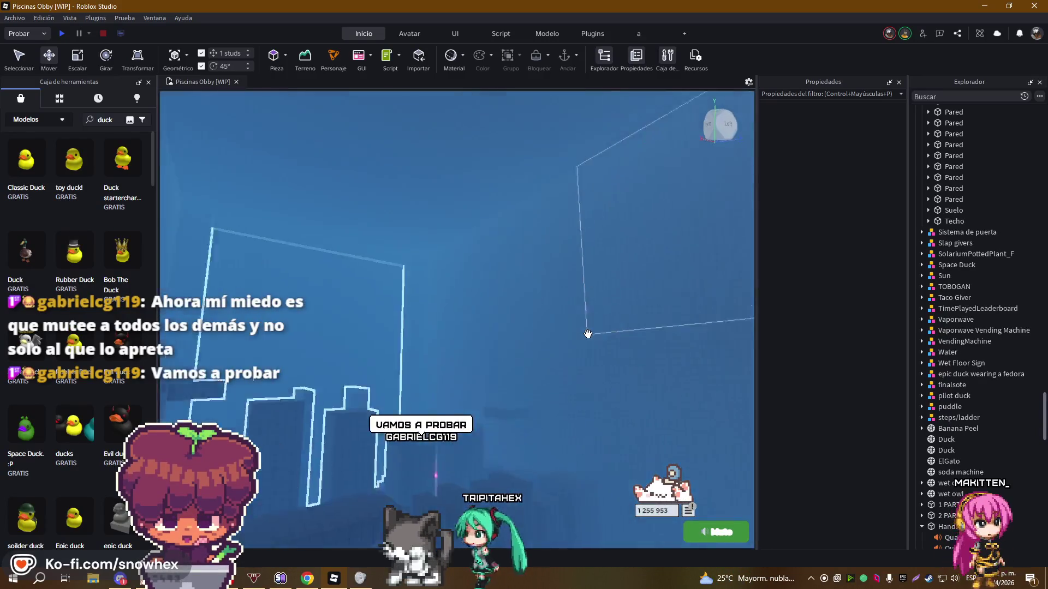
{"action": "key", "text": "Right"}
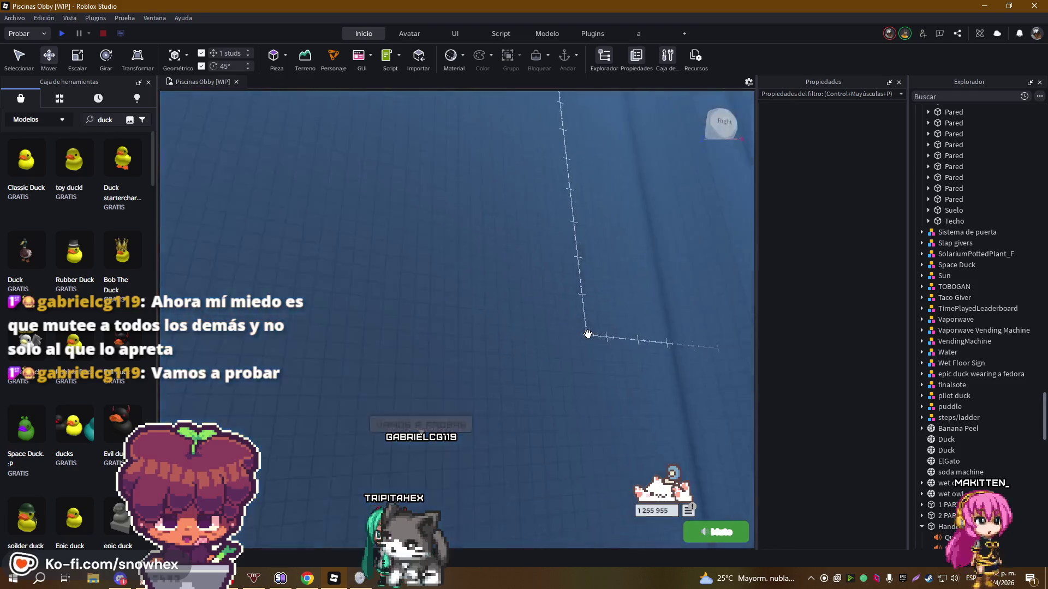
{"action": "key", "text": "Right"}
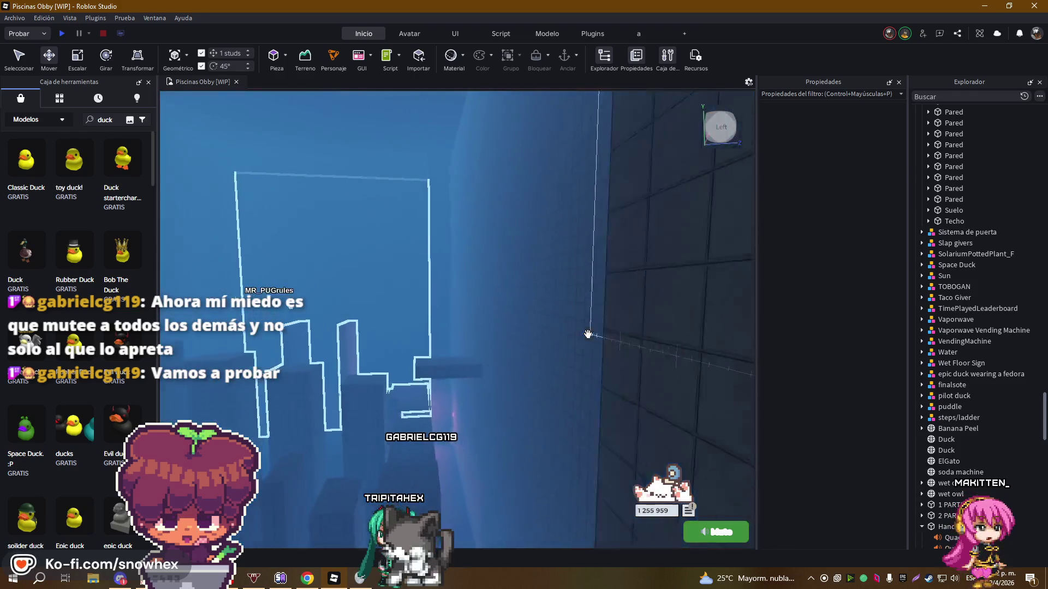
{"action": "key", "text": "Up"}
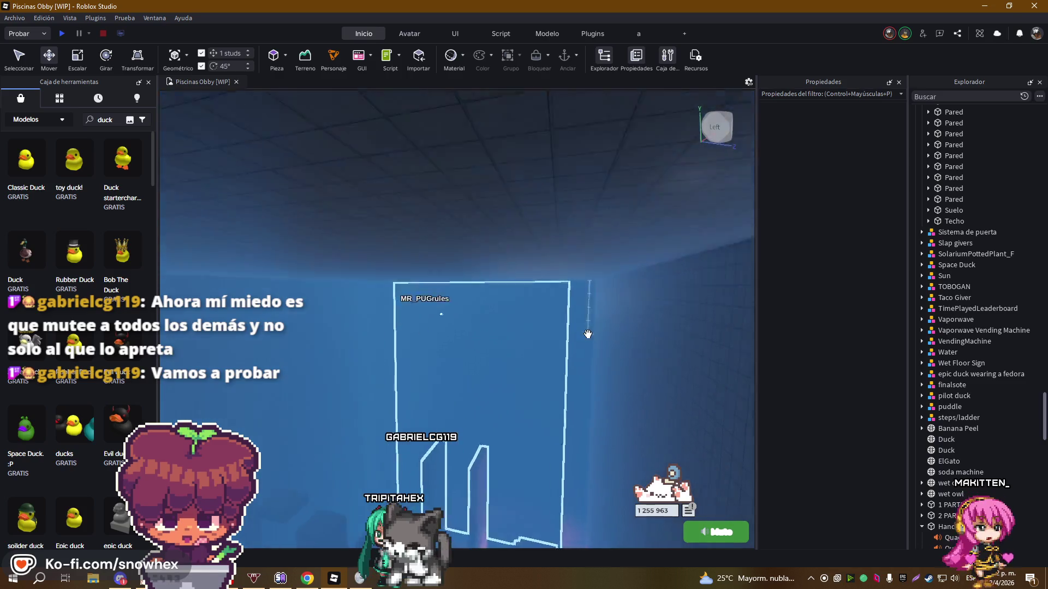
{"action": "key", "text": "e"}
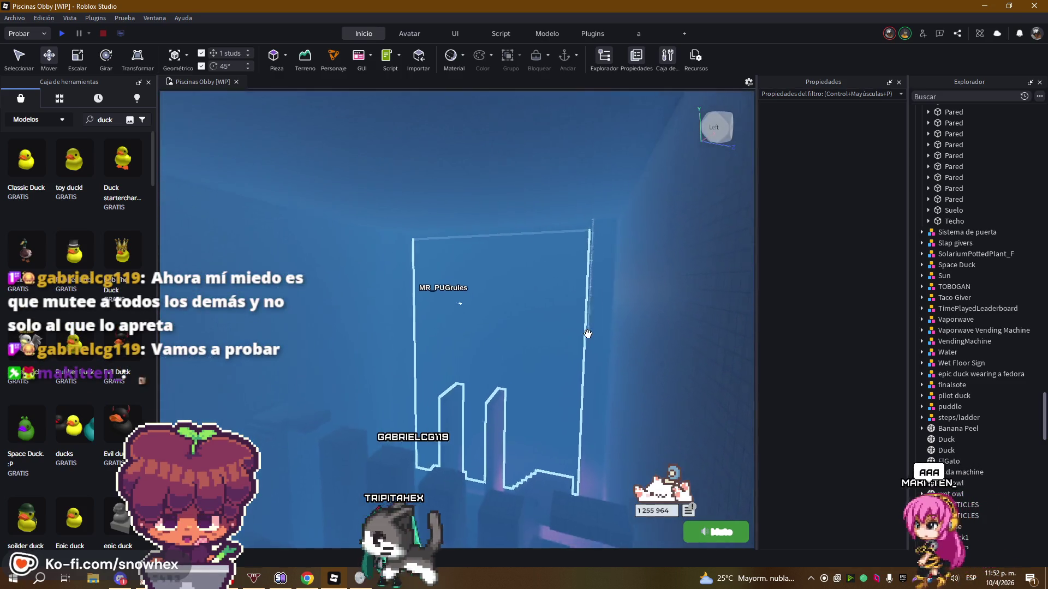
{"action": "left_click", "coordinate": [509, 257]}
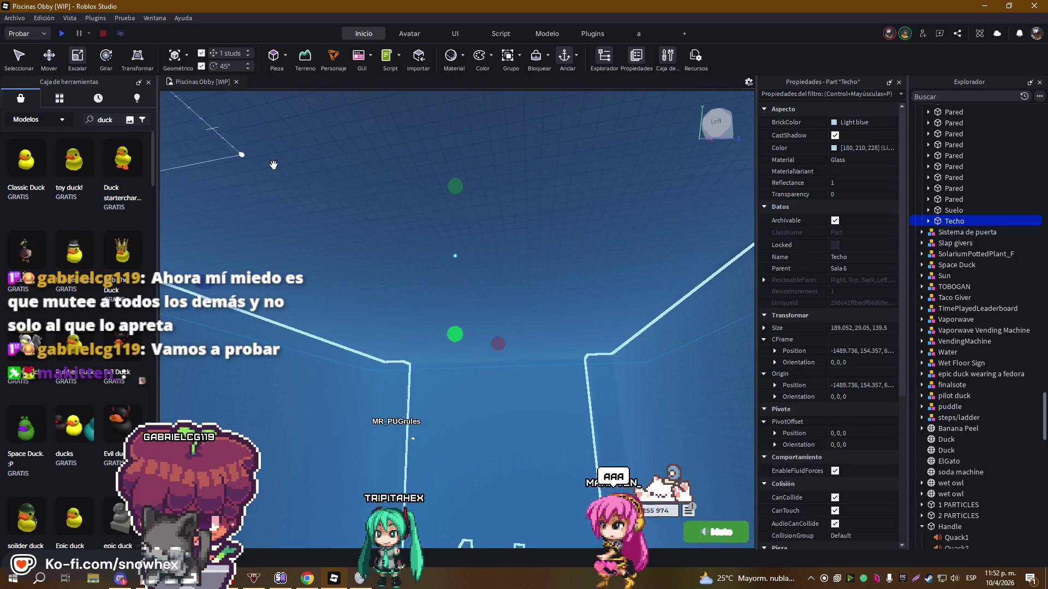
{"action": "left_click_drag", "start_coordinate": [310, 307], "coordinate": [310, 315]}
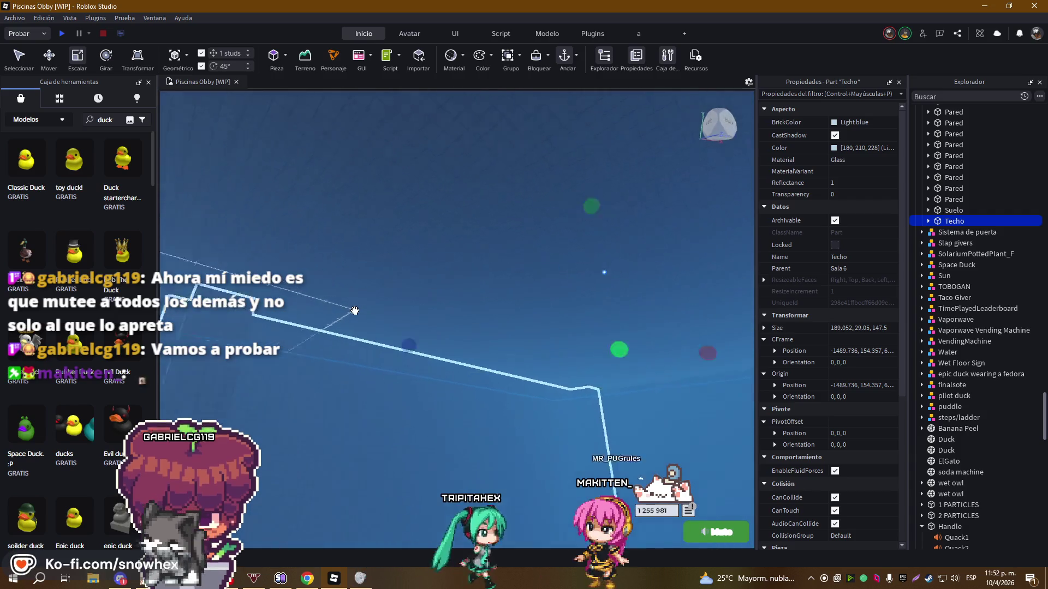
Widen the Techo ceiling to 195.052 studs so it covers the room
{"action": "key", "text": "Left"}
{"action": "left_click_drag", "start_coordinate": [276, 181], "coordinate": [397, 227]}
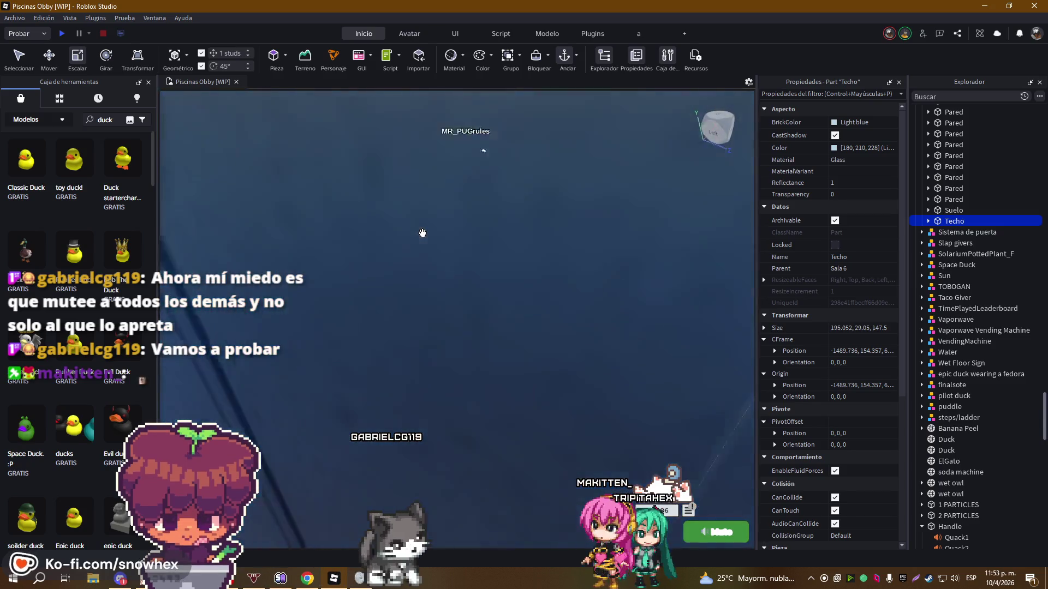
{"action": "key", "text": "Left"}
{"action": "key", "text": "Left"}
{"action": "key", "text": "Left"}
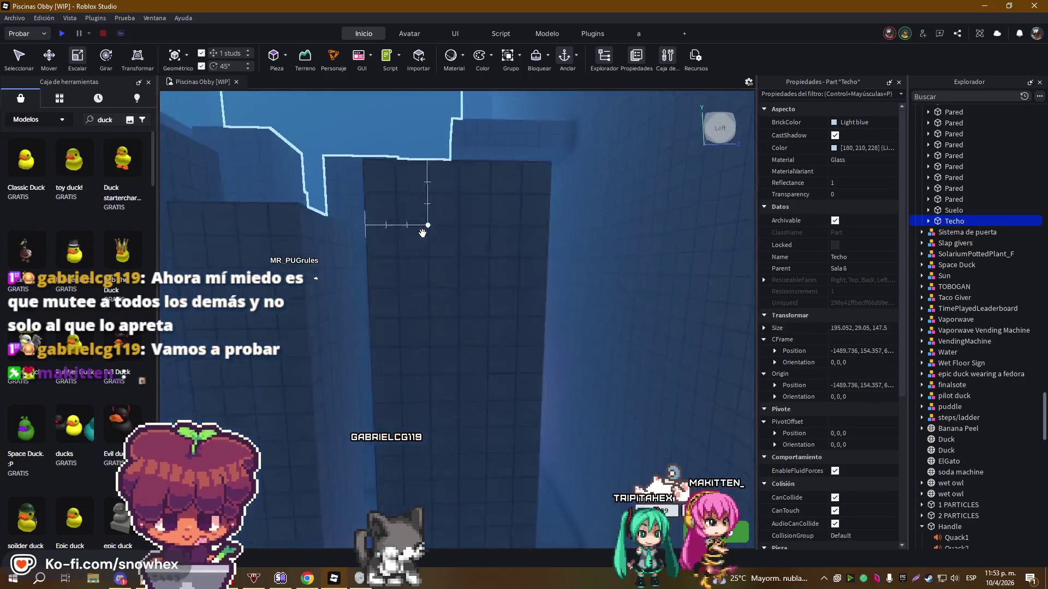
{"action": "key", "text": "Left"}
{"action": "key", "text": "Left"}
{"action": "key", "text": "Left"}
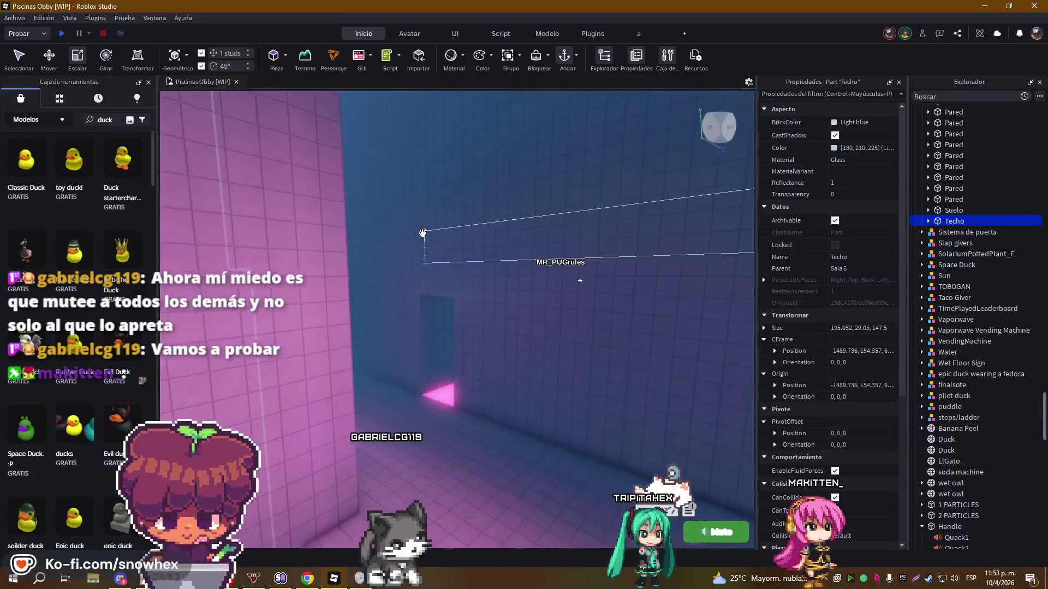
{"action": "key", "text": "Left"}
{"action": "key", "text": "Left"}
{"action": "key", "text": "Left"}
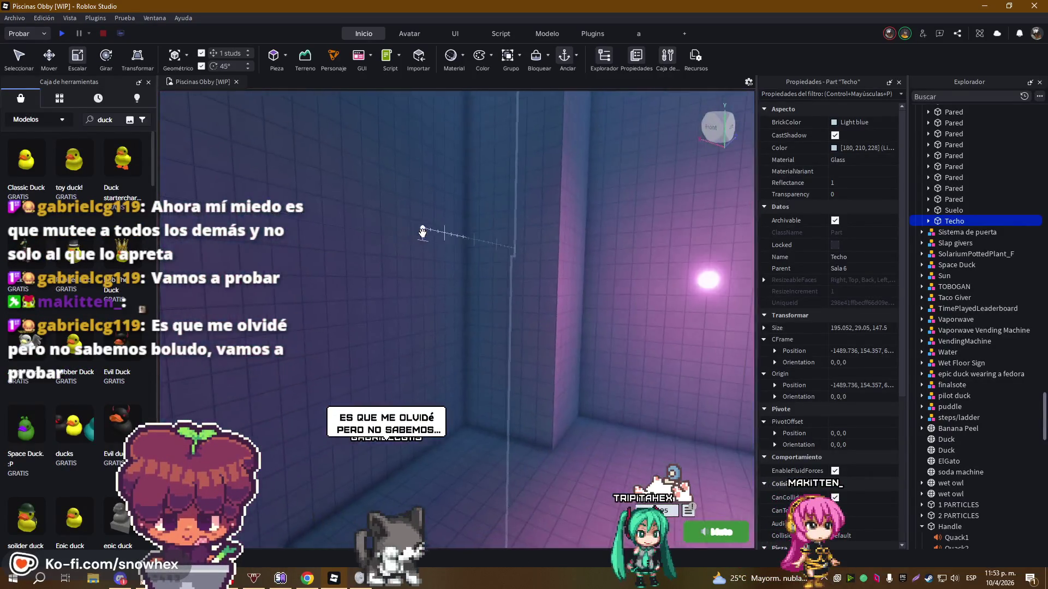
{"action": "key", "text": "Up"}
{"action": "key", "text": "Up"}
{"action": "key", "text": "Up"}
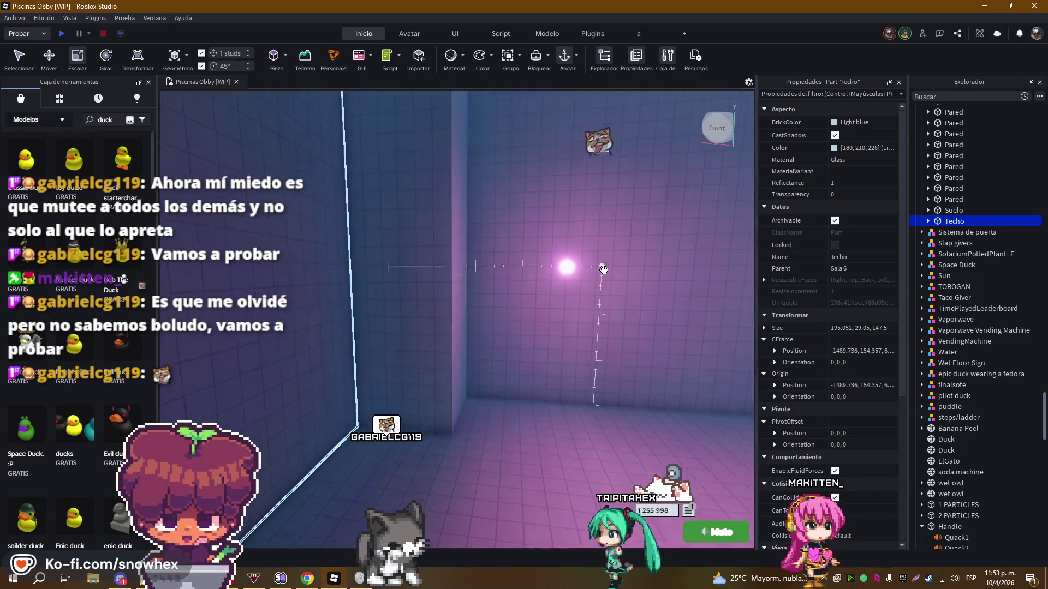
Duplicate the wall lamp and slide the copy toward the wall beside the stairs
{"action": "left_click", "coordinate": [493, 289]}
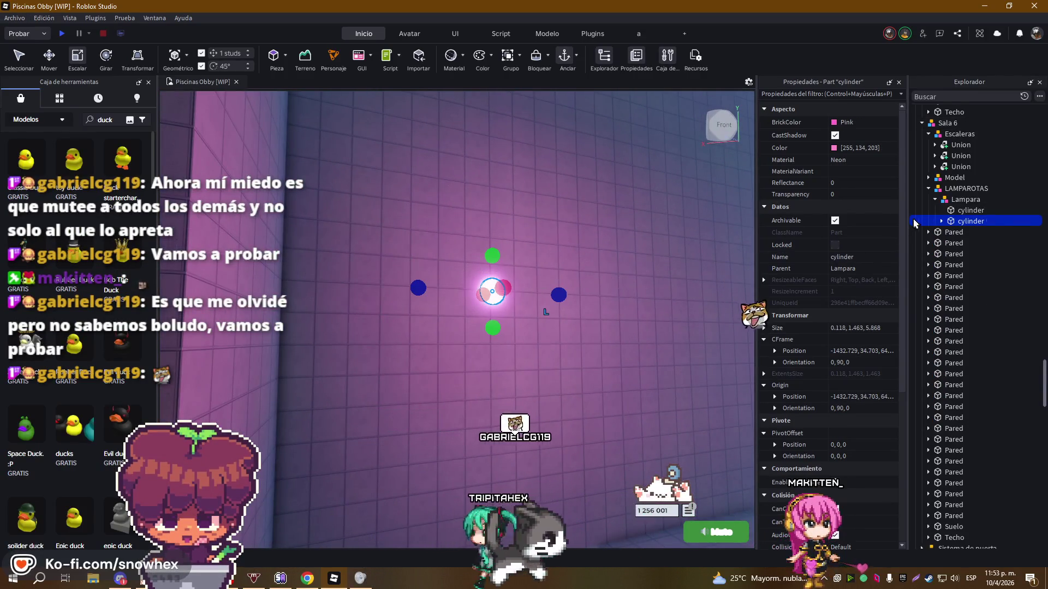
{"action": "key", "text": "Right"}
{"action": "key", "text": "Right"}
{"action": "key", "text": "Right"}
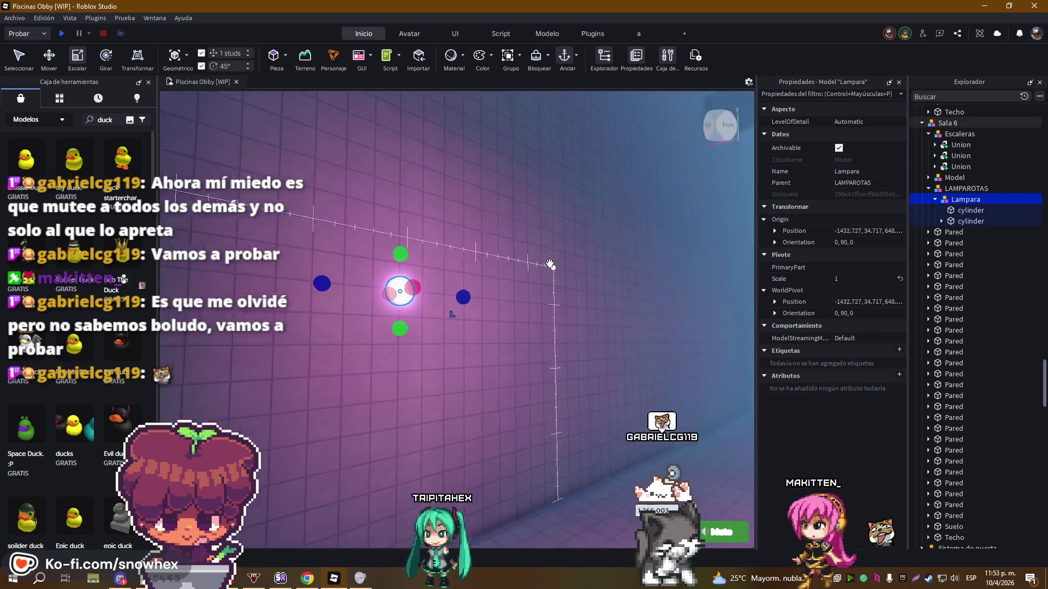
{"action": "key", "text": "Right"}
{"action": "key", "text": "Right"}
{"action": "key", "text": "ctrl+d"}
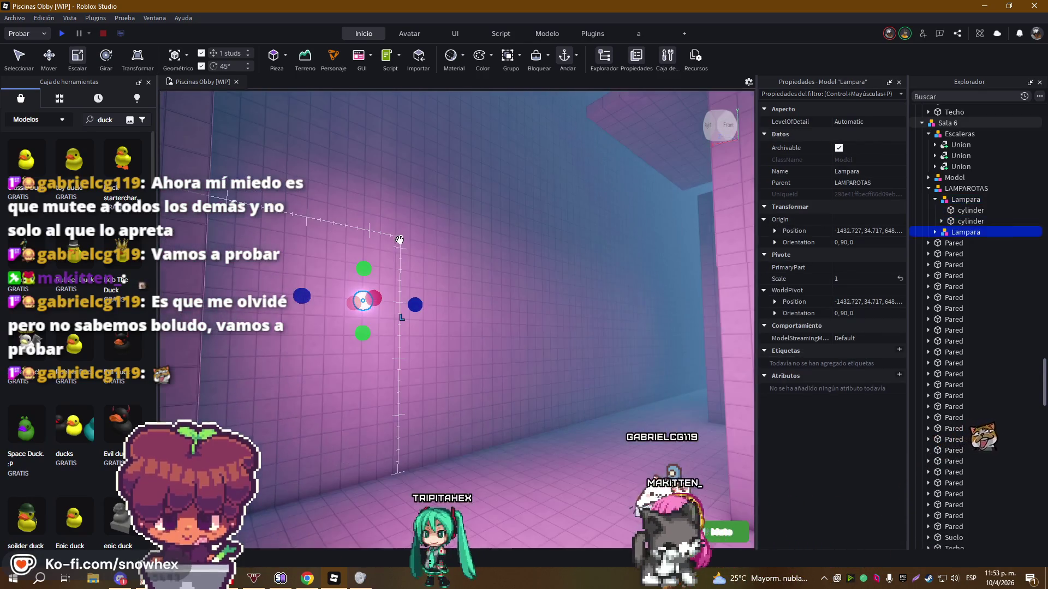
{"action": "key", "text": "Right"}
{"action": "key", "text": "Right"}
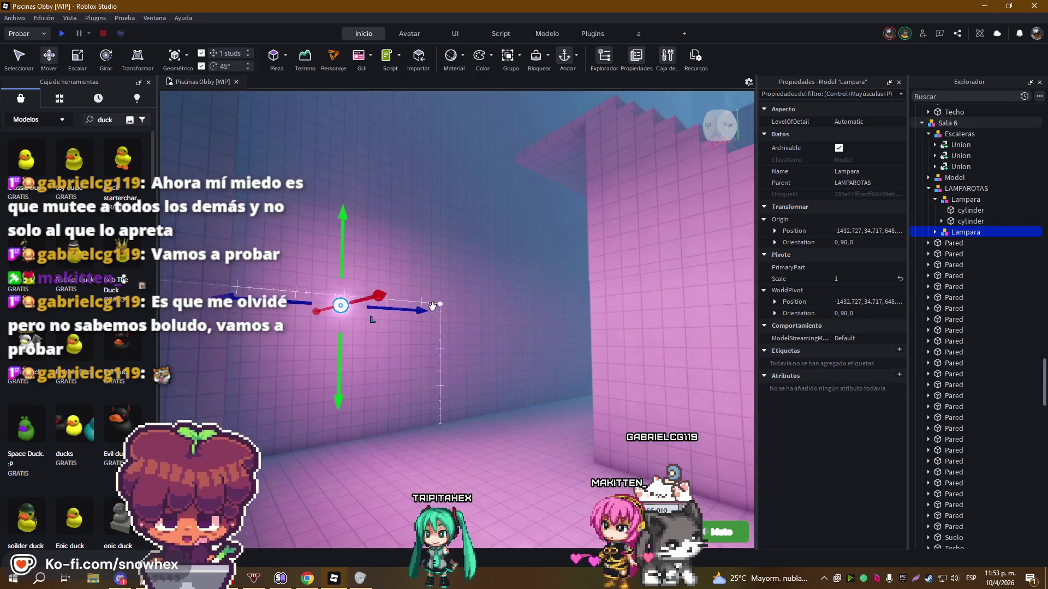
{"action": "mouse_move", "coordinate": [376, 294]}
{"action": "left_mouse_down"}
{"action": "mouse_move", "coordinate": [490, 276]}
{"action": "mouse_move", "coordinate": [467, 282]}
{"action": "left_mouse_up"}
{"action": "left_click_drag", "start_coordinate": [363, 300], "coordinate": [564, 300]}
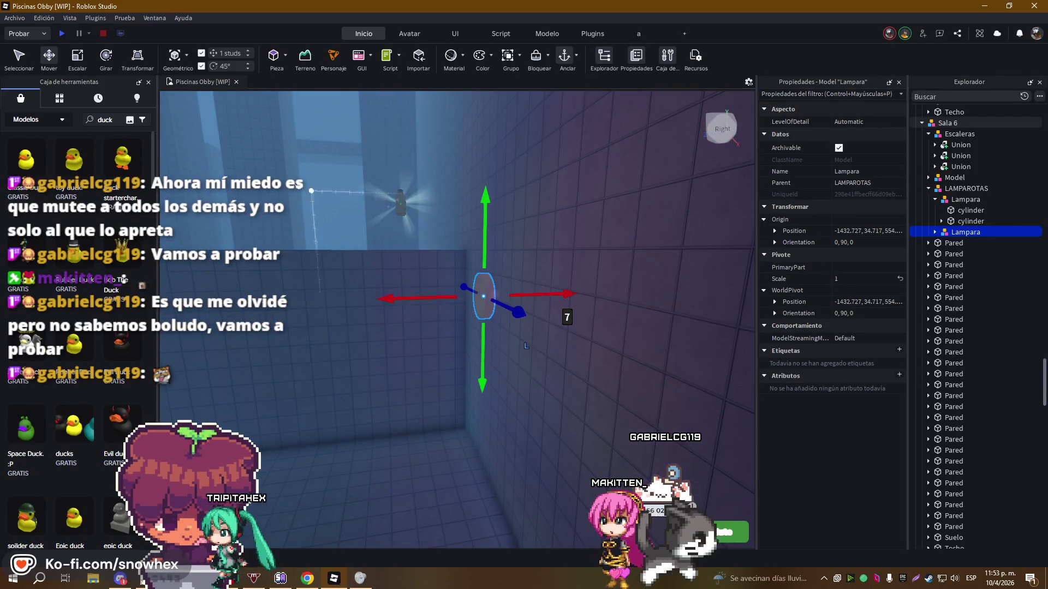
Rotate the new lamp 180° to face the room and push it flush against the wall
{"action": "left_click", "coordinate": [102, 63]}
{"action": "left_click_drag", "start_coordinate": [436, 307], "coordinate": [222, 312]}
{"action": "mouse_move", "coordinate": [551, 299]}
{"action": "left_mouse_down"}
{"action": "mouse_move", "coordinate": [393, 306]}
{"action": "mouse_move", "coordinate": [348, 194]}
{"action": "left_mouse_up"}
{"action": "left_click", "coordinate": [50, 64]}
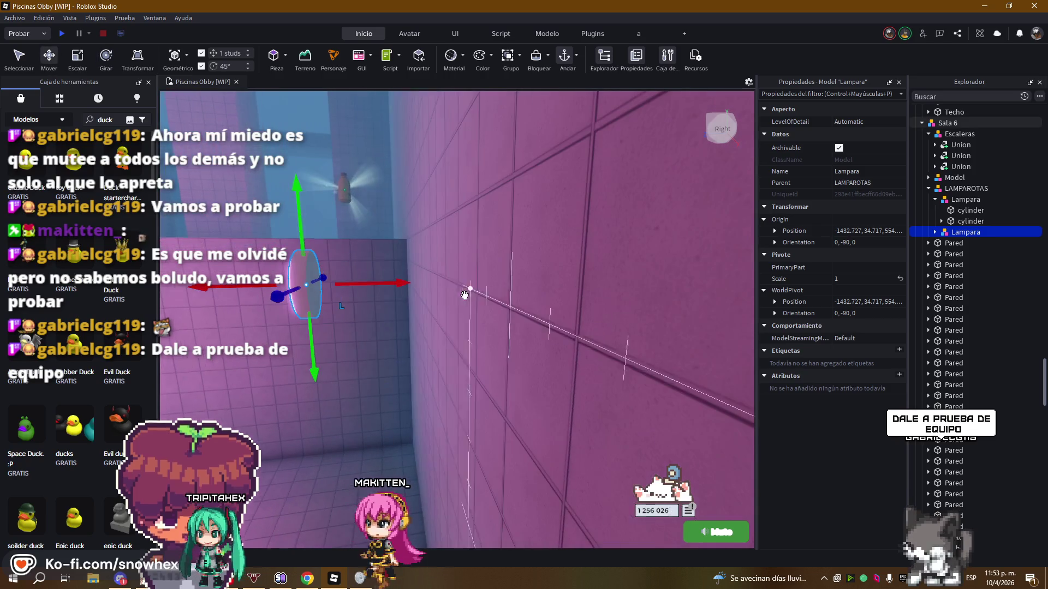
{"action": "left_click_drag", "start_coordinate": [405, 284], "coordinate": [519, 281]}
{"action": "key", "text": "s"}
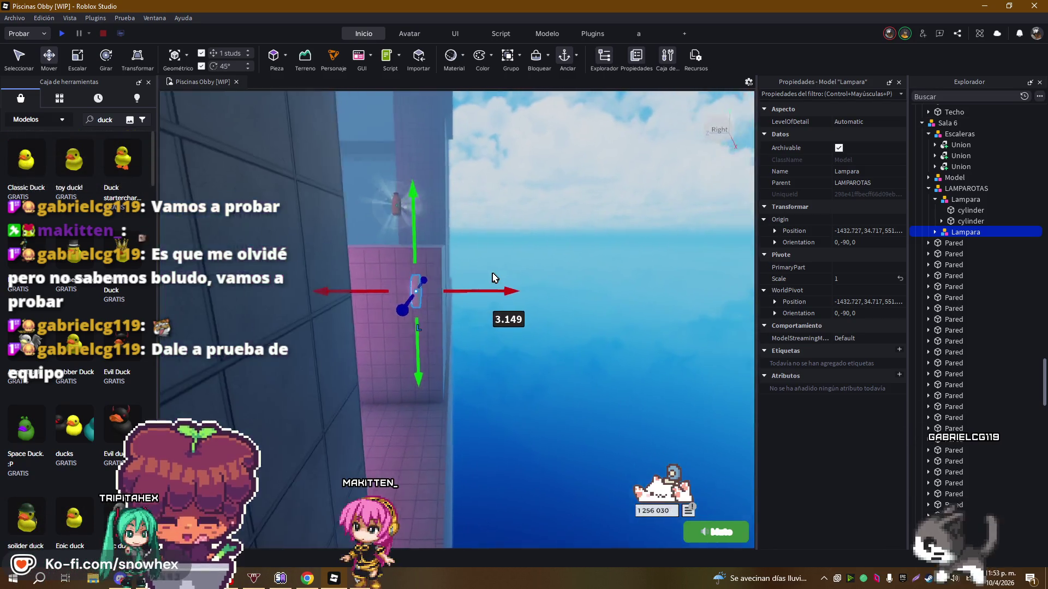
{"action": "key", "text": "s"}
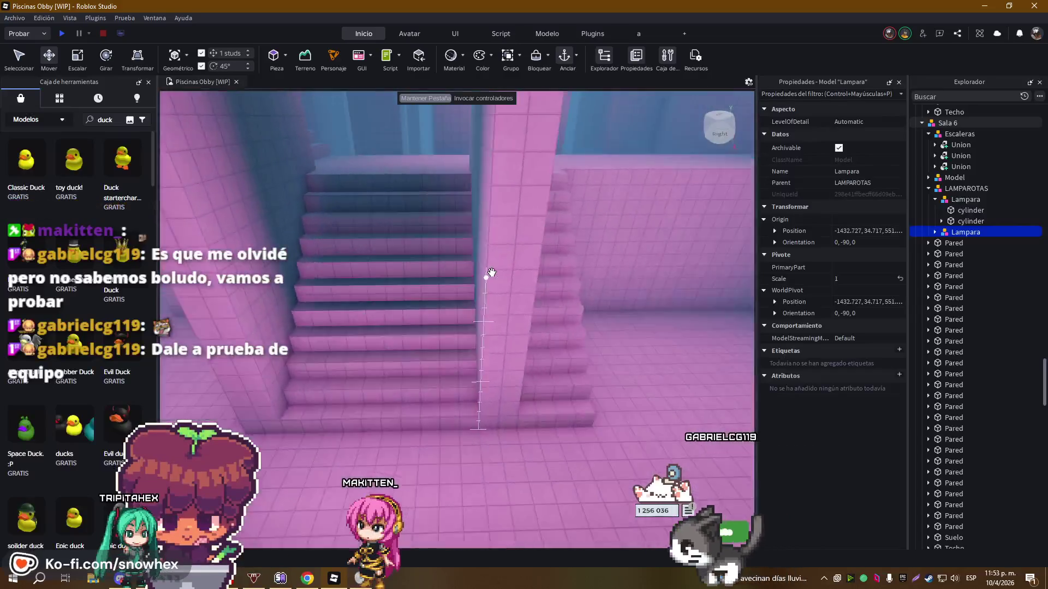
{"action": "key", "text": "f"}
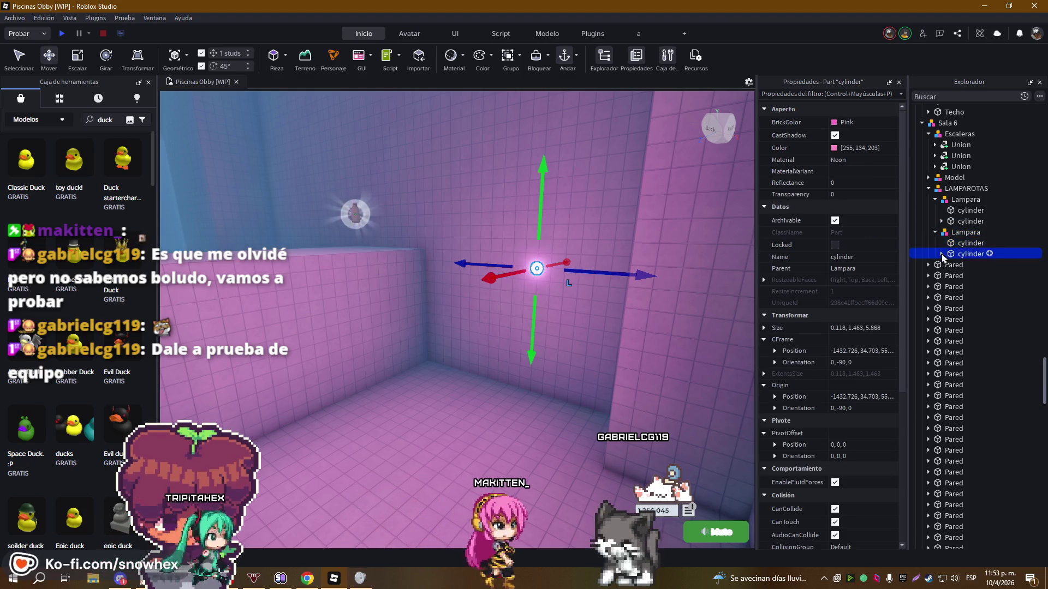
Set the second lamp's SpotLight Range to 40
{"action": "left_click", "coordinate": [941, 254]}
{"action": "left_click", "coordinate": [979, 265]}
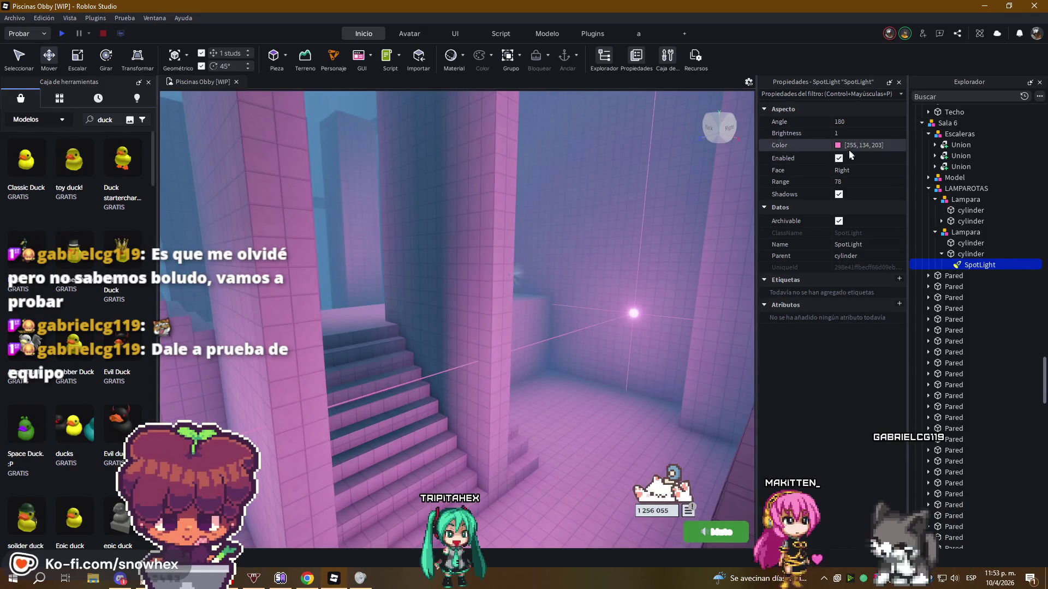
{"action": "type", "text": "50"}
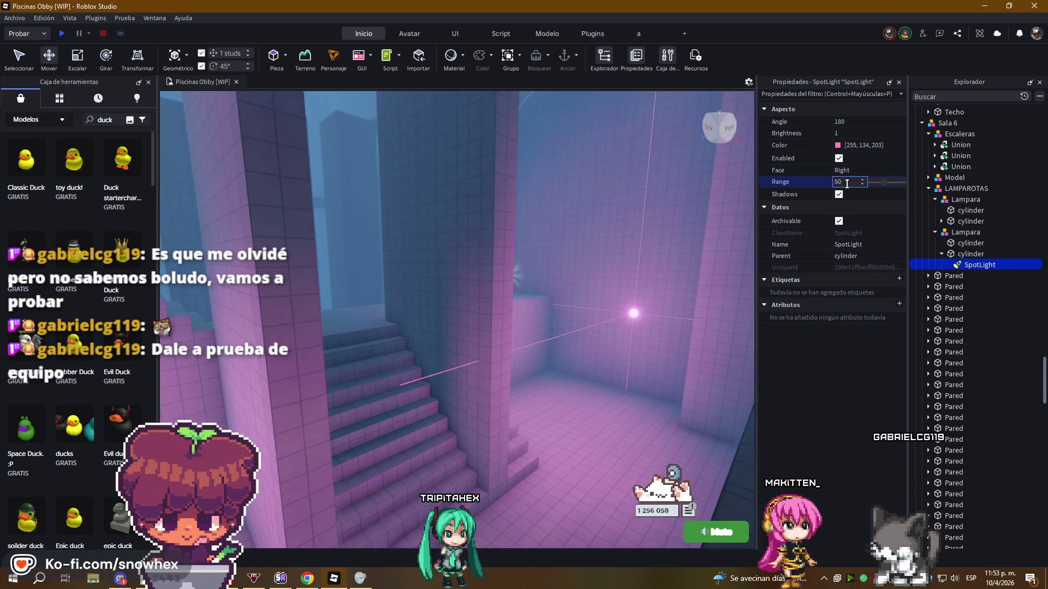
{"action": "key", "text": "BackSpace"}
{"action": "key", "text": "BackSpace"}
{"action": "type", "text": "40"}
{"action": "key", "text": "Return"}
Change the SpotLight color to blue #6797ff (103, 151, 255)
{"action": "left_click", "coordinate": [838, 146]}
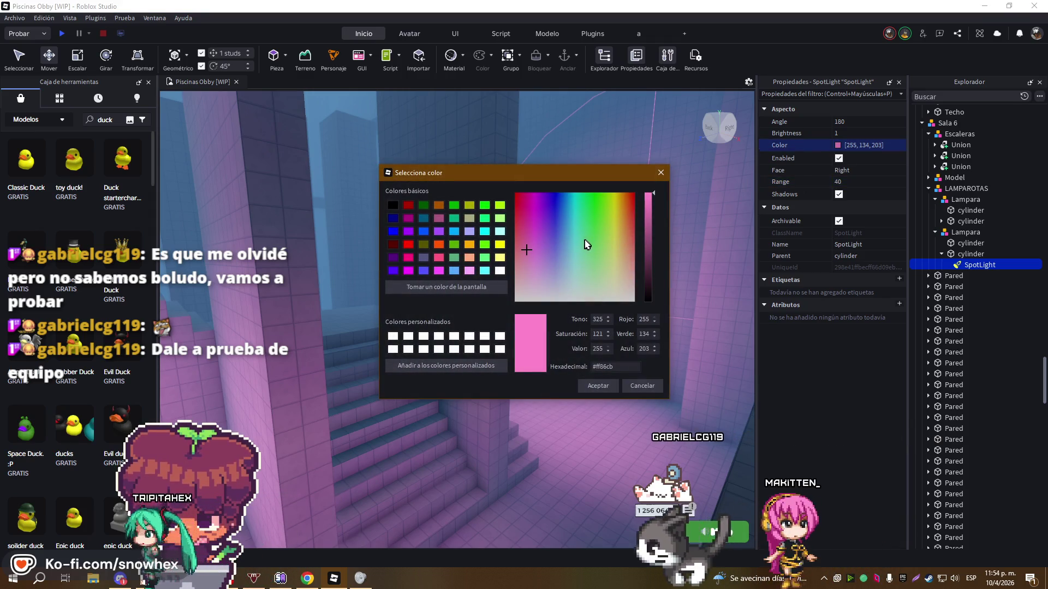
{"action": "left_click_drag", "start_coordinate": [599, 181], "coordinate": [460, 179]}
{"action": "left_click", "coordinate": [433, 237]}
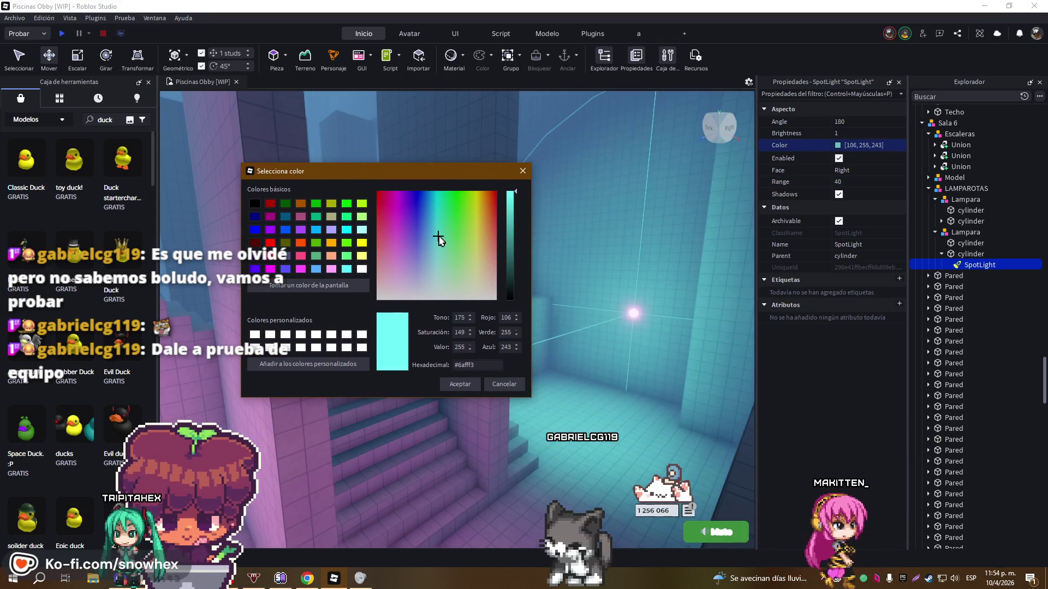
{"action": "mouse_move", "coordinate": [433, 236]}
{"action": "left_mouse_down"}
{"action": "mouse_move", "coordinate": [444, 240]}
{"action": "mouse_move", "coordinate": [423, 250]}
{"action": "mouse_move", "coordinate": [423, 238]}
{"action": "left_mouse_up"}
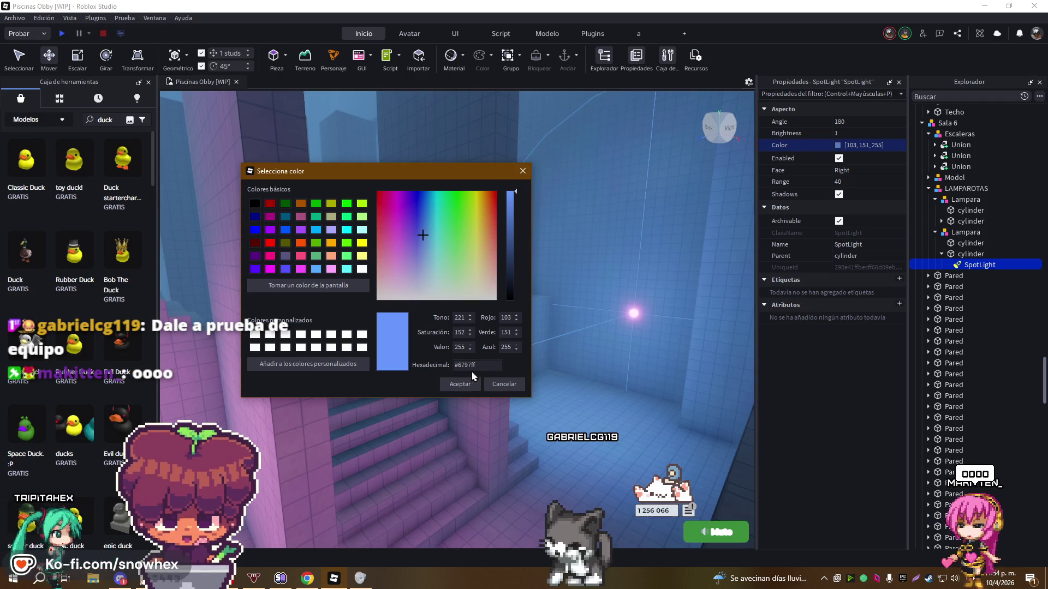
{"action": "double_click", "coordinate": [457, 365]}
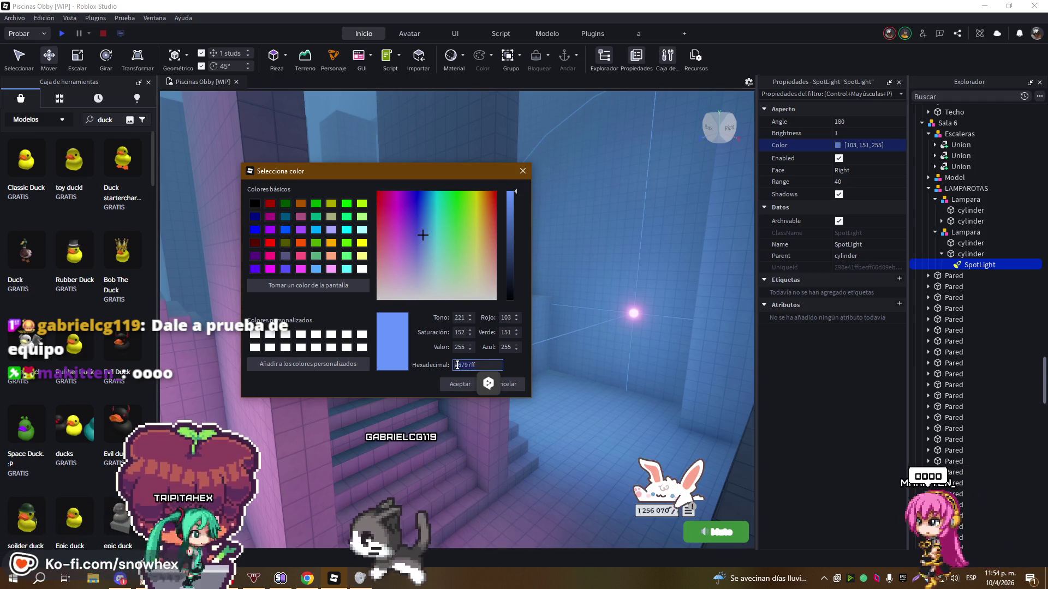
{"action": "key", "text": "Return"}
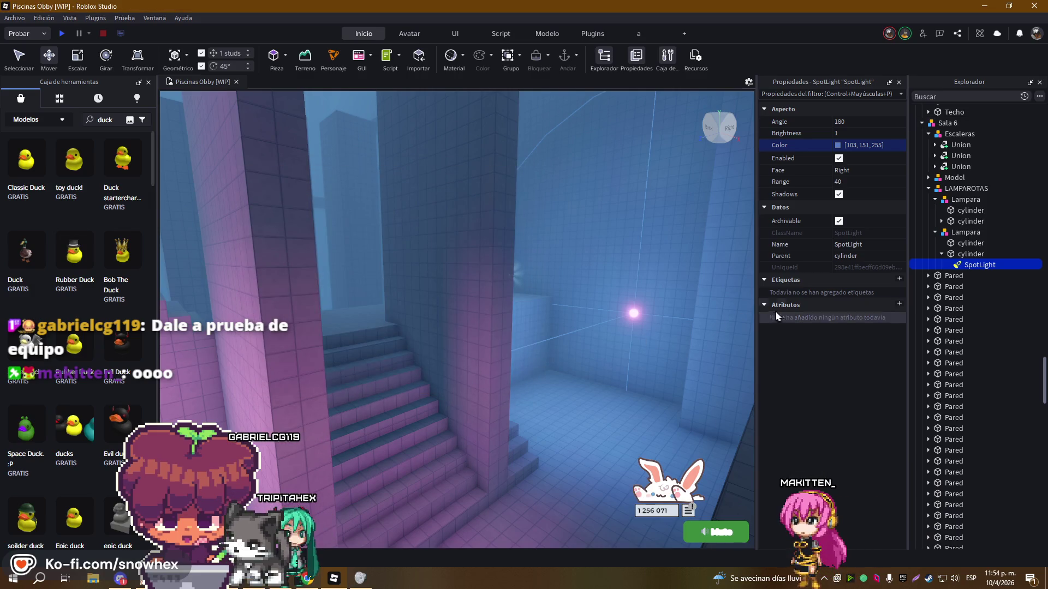
Color the second lamp's cylinder blue #6797ff
{"action": "left_click", "coordinate": [970, 254]}
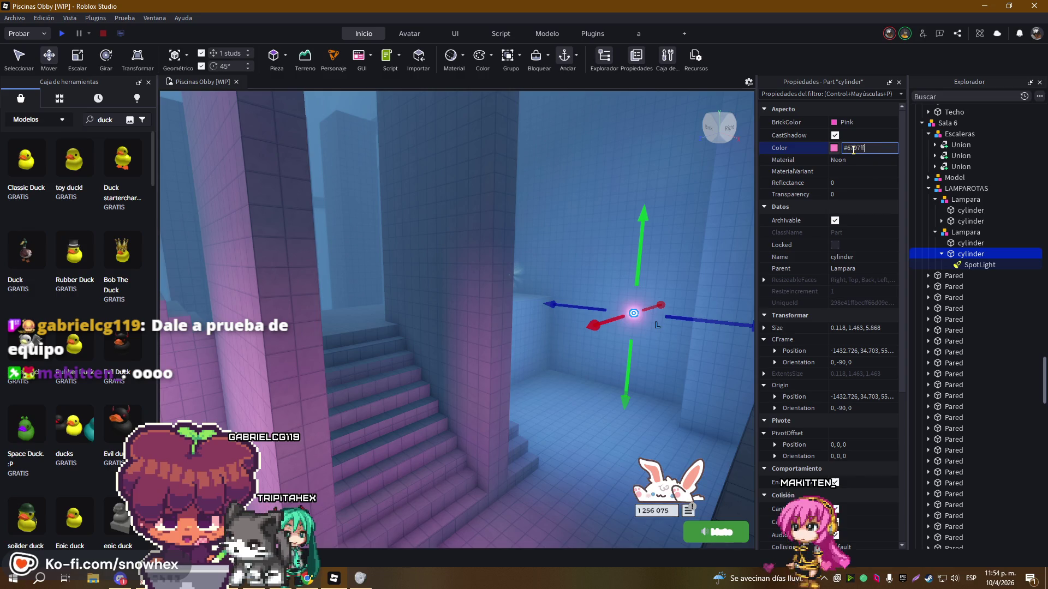
{"action": "key", "text": "Return"}
{"action": "left_click", "coordinate": [666, 349]}
Paste blue #6797ff into the first lamp's SpotLight Color
{"action": "scroll", "coordinate": [417, 358], "scroll_direction": "up", "scroll_amount": 5}
{"action": "left_click", "coordinate": [398, 358]}
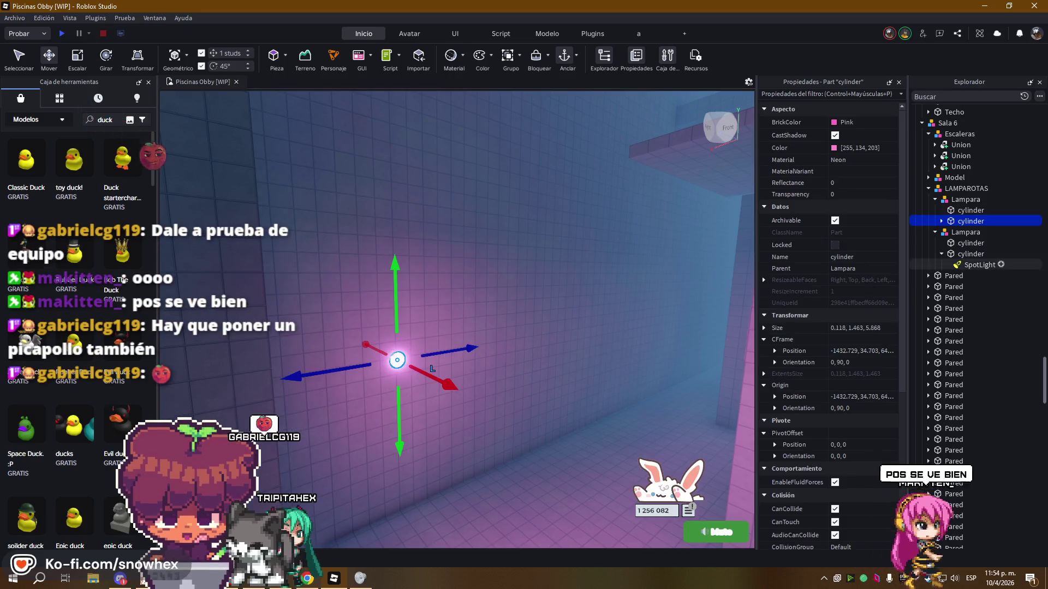
{"action": "left_click", "coordinate": [965, 234]}
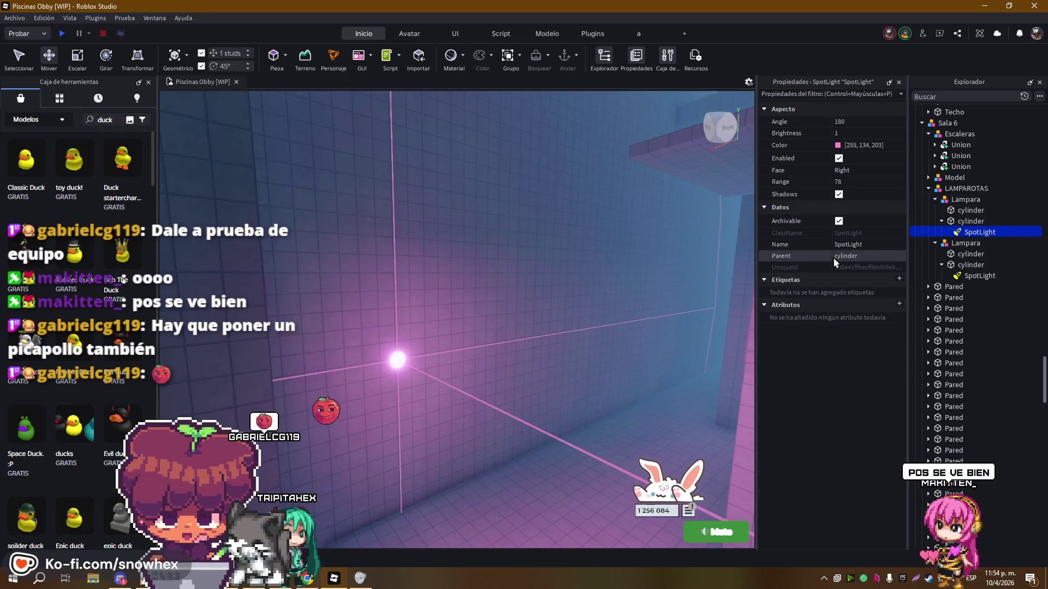
{"action": "key", "text": "ctrl+v"}
{"action": "key", "text": "Return"}
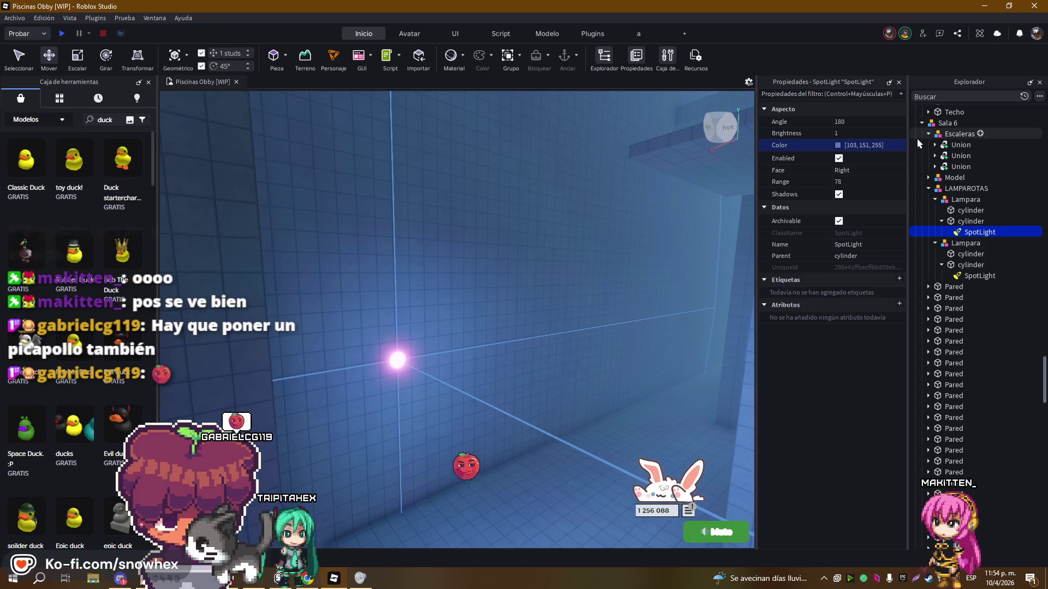
{"action": "left_click", "coordinate": [964, 222]}
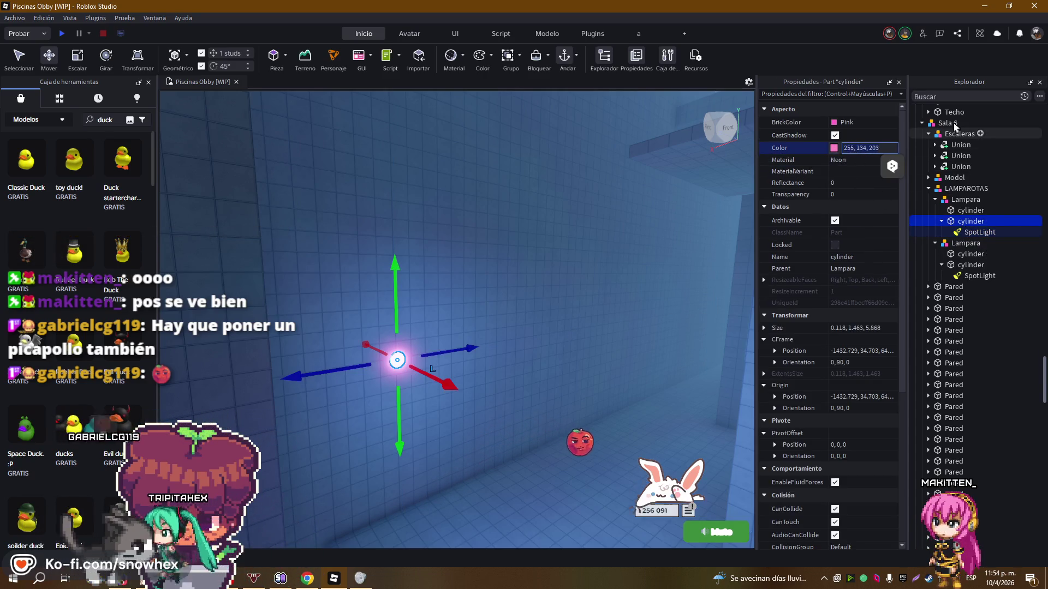
{"action": "left_click", "coordinate": [673, 273]}
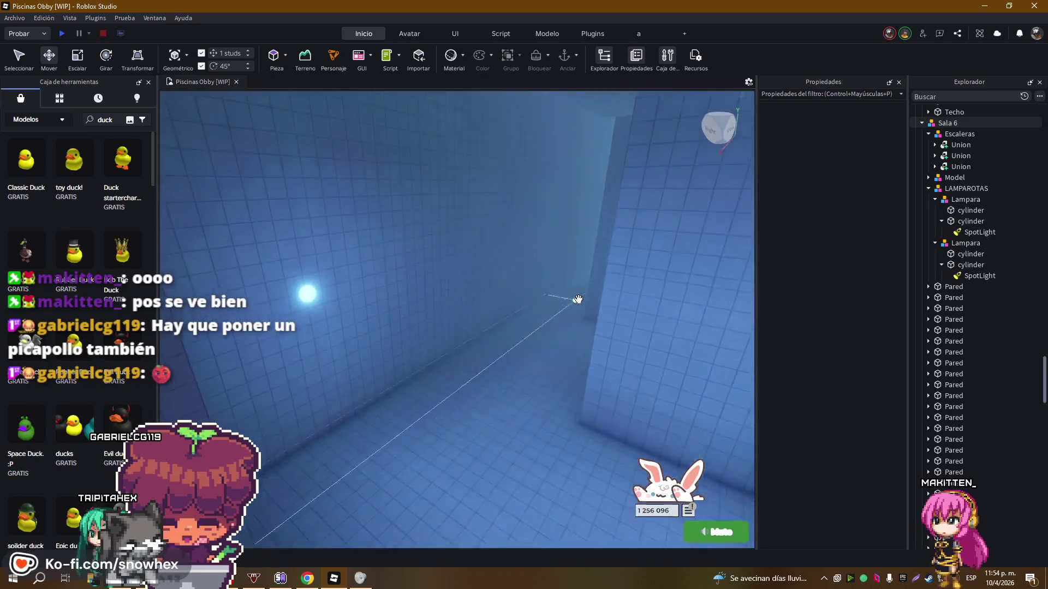
Slide the glass staircase Union a few studs along its depth
{"action": "key", "text": "w"}
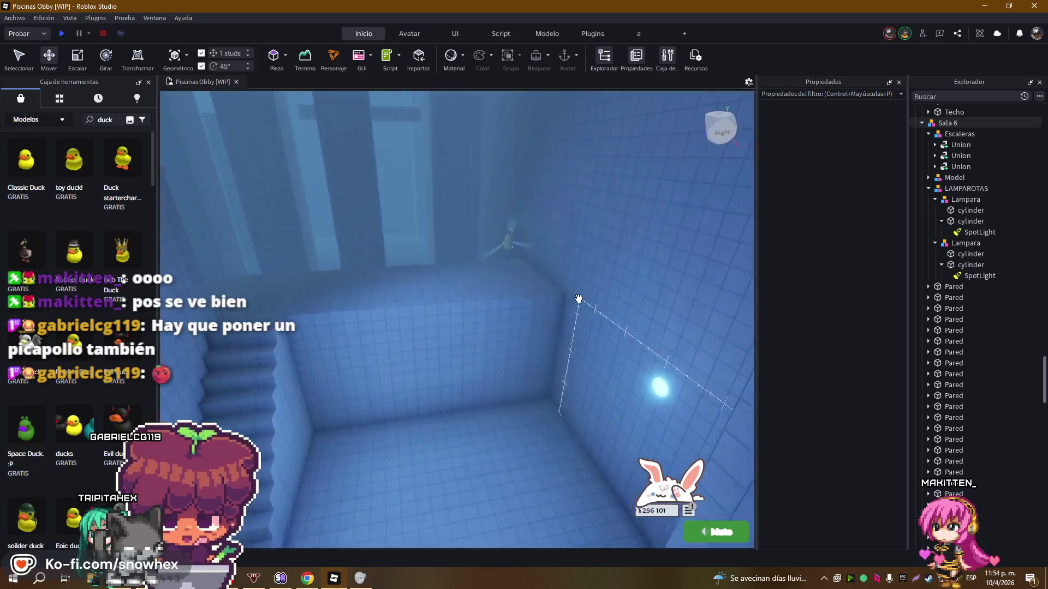
{"action": "key", "text": "s"}
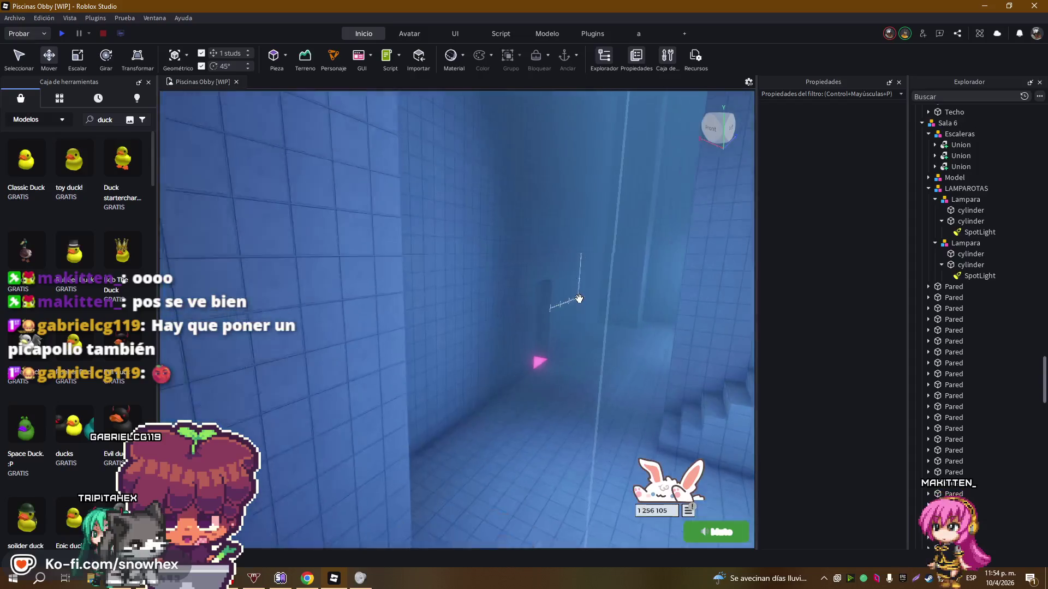
{"action": "key", "text": "w"}
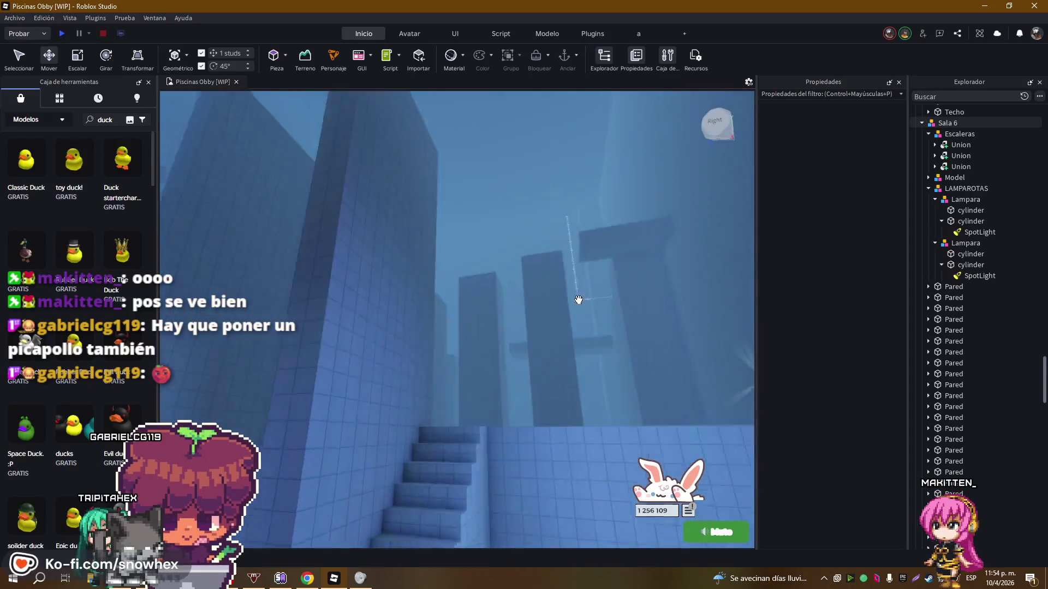
{"action": "left_click_drag", "start_coordinate": [546, 375], "coordinate": [701, 405]}
{"action": "scroll", "coordinate": [485, 313], "scroll_direction": "up", "scroll_amount": 5}
{"action": "key", "text": "s"}
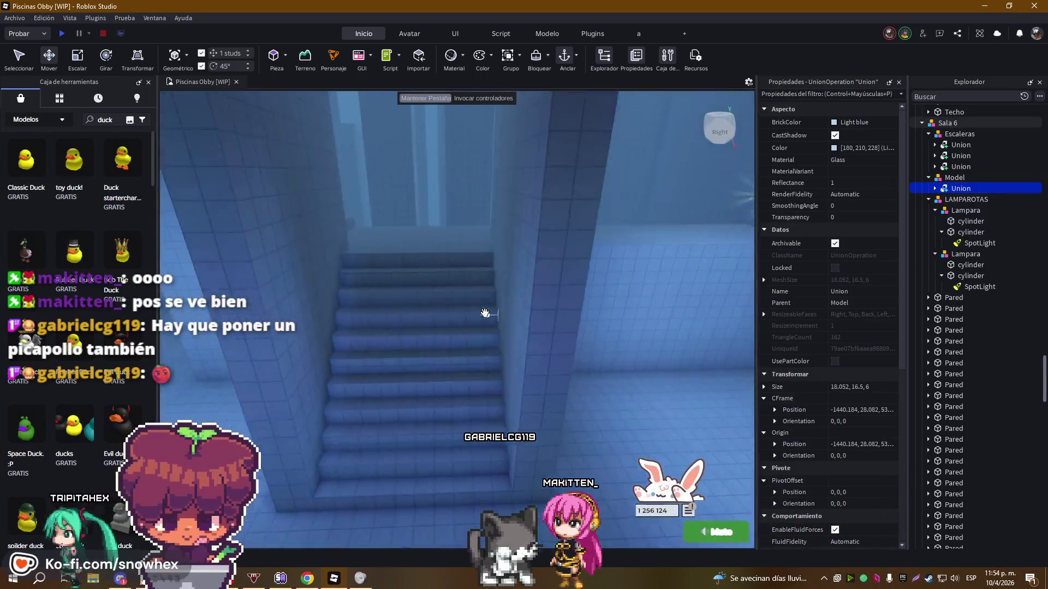
{"action": "key", "text": "s"}
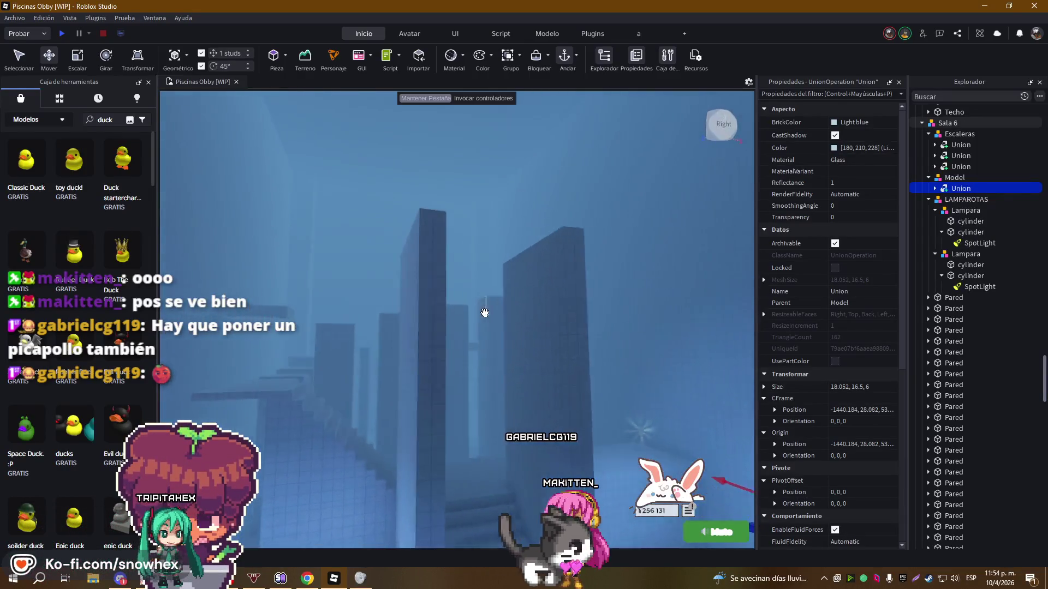
{"action": "key", "text": "w"}
{"action": "left_click", "coordinate": [403, 333]}
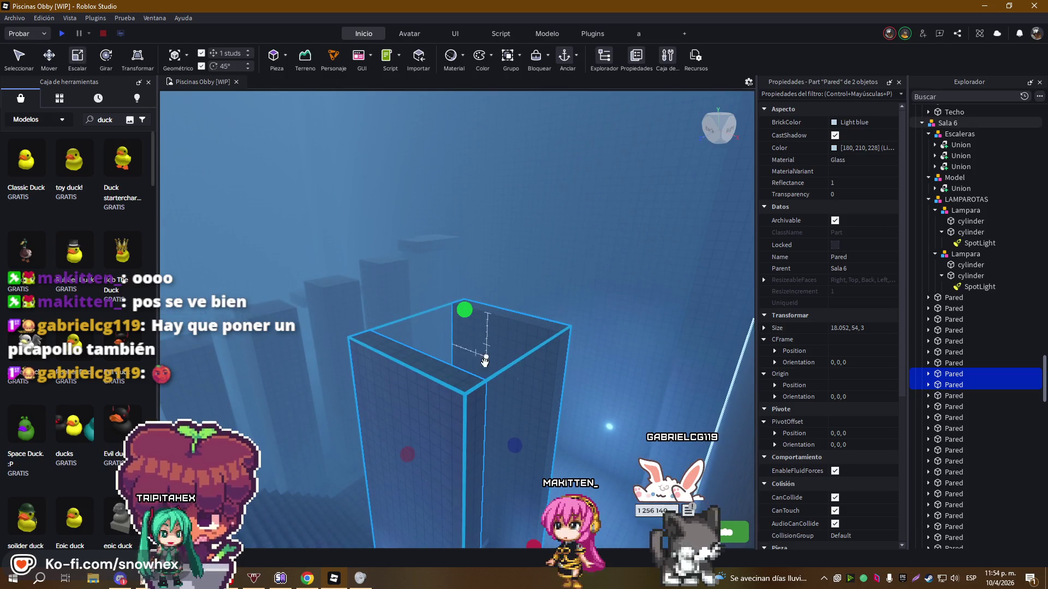
Scale the Pared wall beside the stairs up to 18.052 × 120 × 3 studs
{"action": "left_click", "coordinate": [453, 389]}
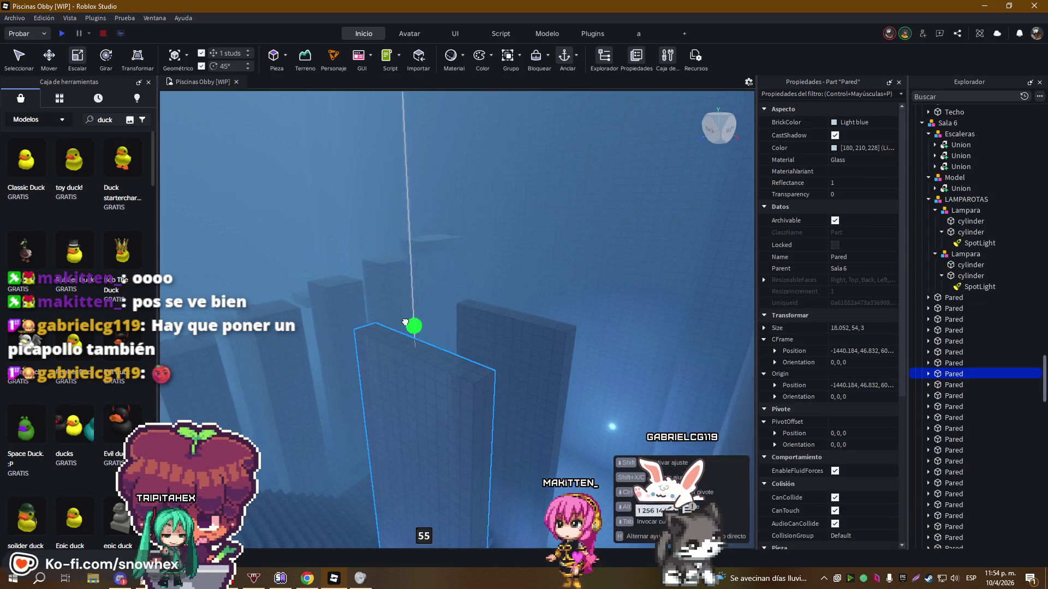
{"action": "left_click_drag", "start_coordinate": [433, 209], "coordinate": [458, 168]}
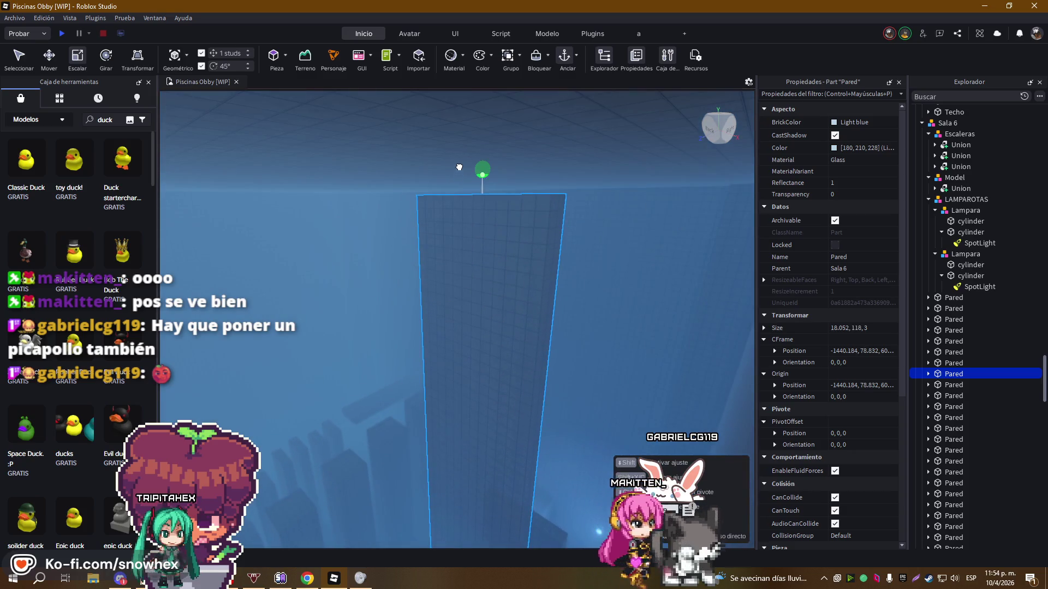
{"action": "mouse_move", "coordinate": [495, 192]}
{"action": "left_mouse_down"}
{"action": "mouse_move", "coordinate": [467, 235]}
{"action": "mouse_move", "coordinate": [441, 214]}
{"action": "mouse_move", "coordinate": [431, 95]}
{"action": "mouse_move", "coordinate": [445, 90]}
{"action": "left_mouse_up"}
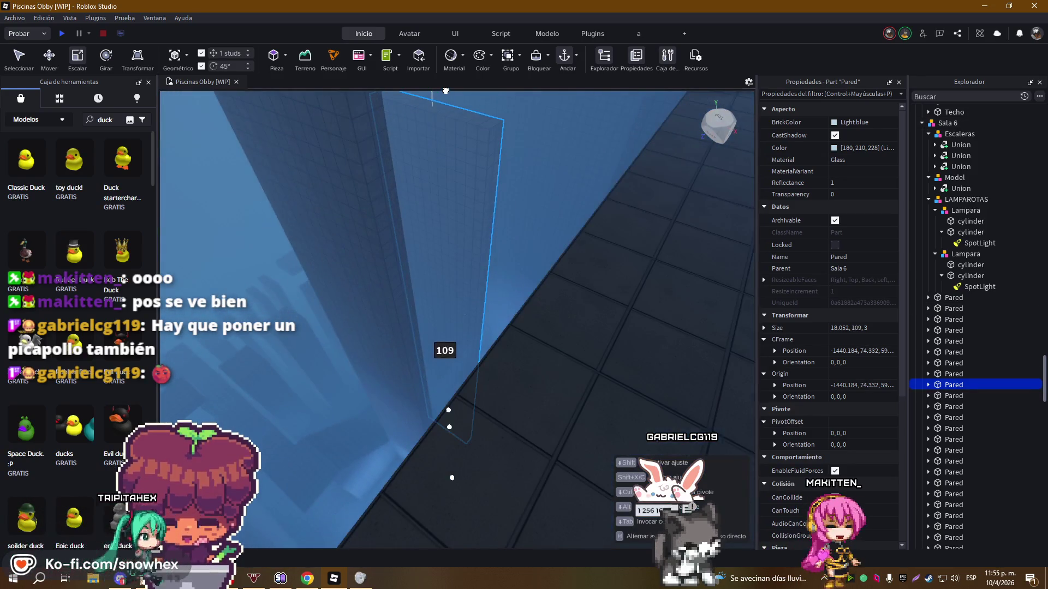
{"action": "mouse_move", "coordinate": [412, 212]}
{"action": "left_mouse_down"}
{"action": "mouse_move", "coordinate": [417, 199]}
{"action": "mouse_move", "coordinate": [426, 276]}
{"action": "mouse_move", "coordinate": [480, 276]}
{"action": "mouse_move", "coordinate": [467, 222]}
{"action": "mouse_move", "coordinate": [469, 262]}
{"action": "mouse_move", "coordinate": [457, 257]}
{"action": "left_mouse_up"}
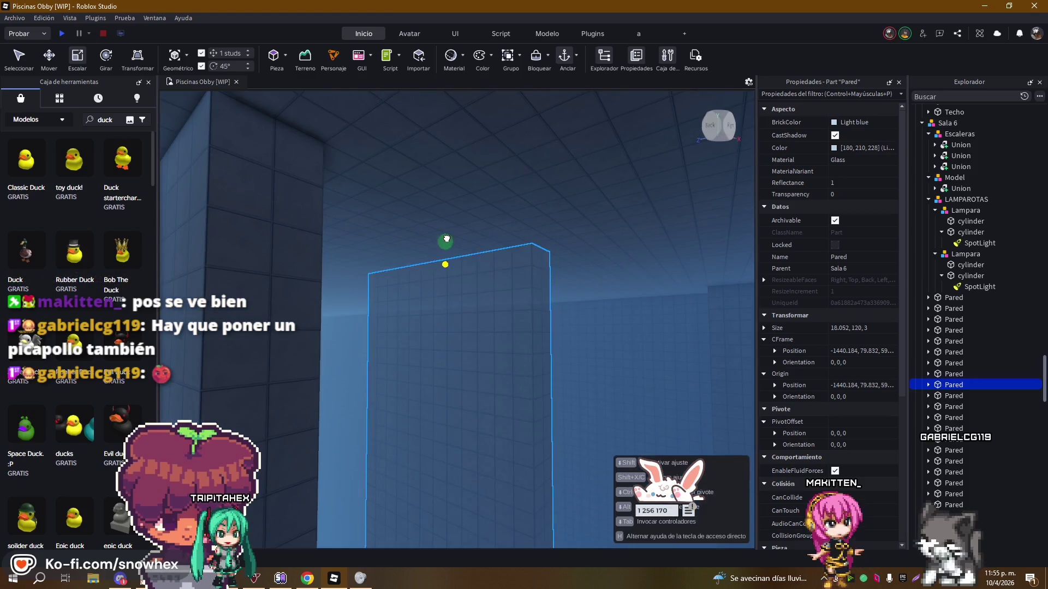
{"action": "left_click_drag", "start_coordinate": [478, 269], "coordinate": [479, 272]}
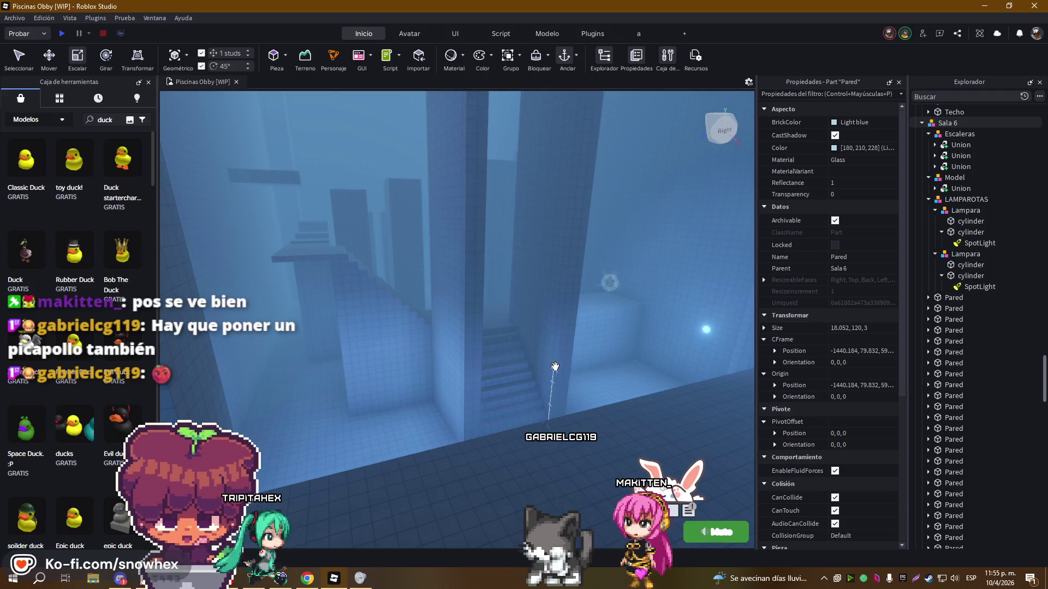